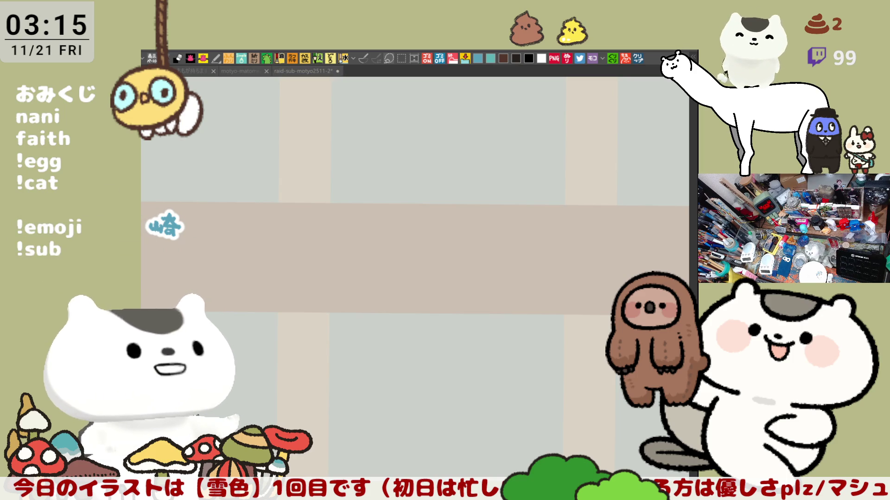
pyautogui.scroll(2, 338, 229)
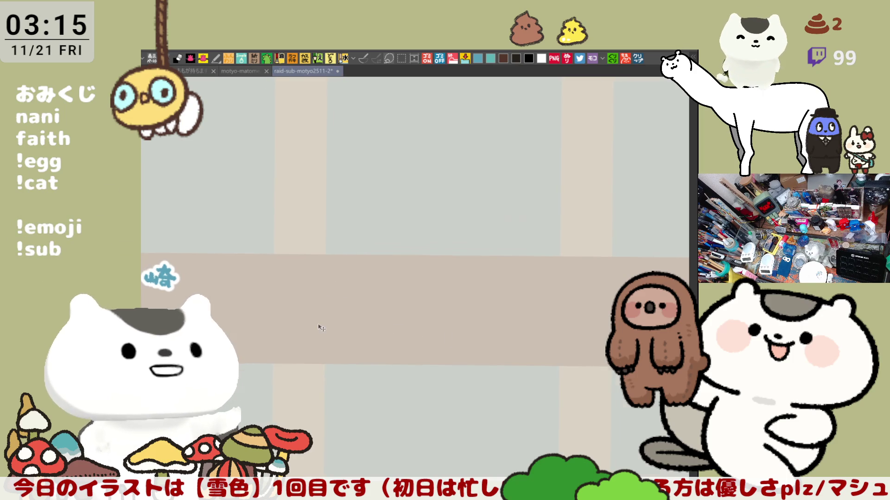
pyautogui.scroll(2, 314, 324)
pyautogui.scroll(2, 361, 312)
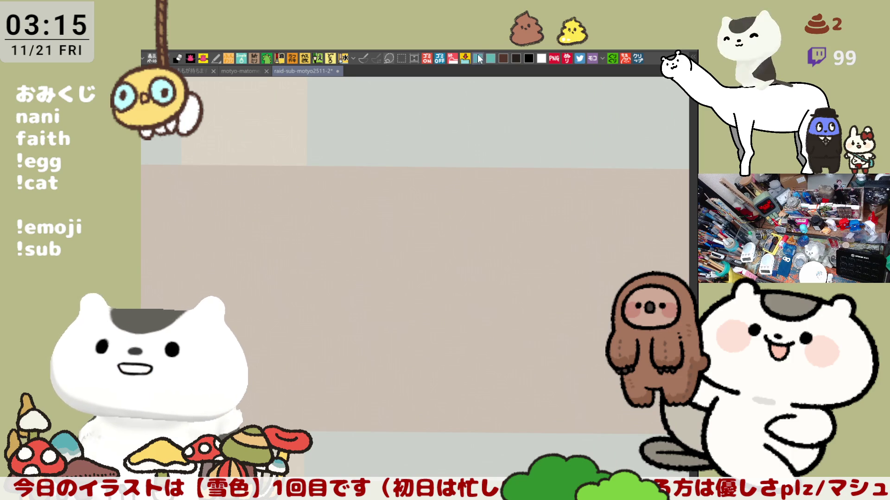
# Hand-letter the name あすとんダック in blue in the first blank label band, redoing the misdrawn first character
pyautogui.moveTo(553, 370); pyautogui.dragTo(465, 332)
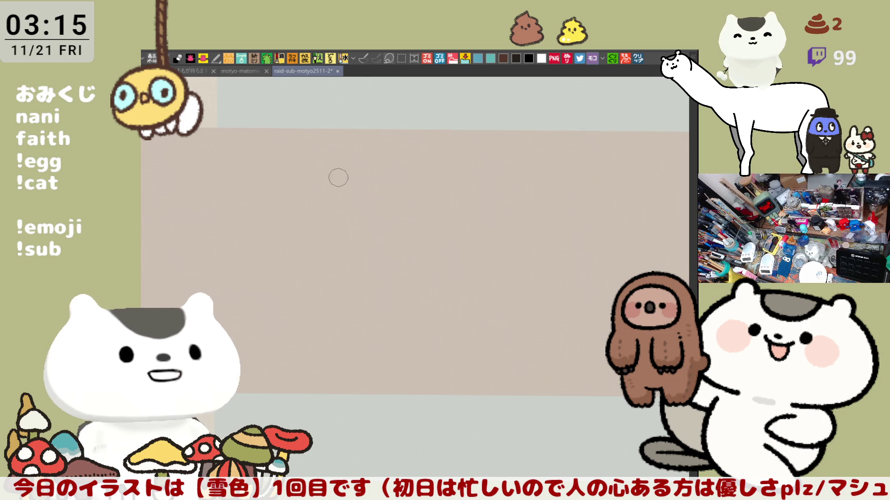
pyautogui.moveTo(342, 185)
pyautogui.mouseDown()
pyautogui.moveTo(379, 185)
pyautogui.moveTo(362, 211)
pyautogui.moveTo(432, 194)
pyautogui.mouseUp()
pyautogui.hotkey('ctrl', 'z')
pyautogui.hotkey('ctrl', 'z')
pyautogui.hotkey('ctrl', 'z')
pyautogui.moveTo(361, 170)
pyautogui.mouseDown()
pyautogui.moveTo(362, 203)
pyautogui.moveTo(388, 213)
pyautogui.moveTo(452, 186)
pyautogui.moveTo(428, 222)
pyautogui.mouseUp()
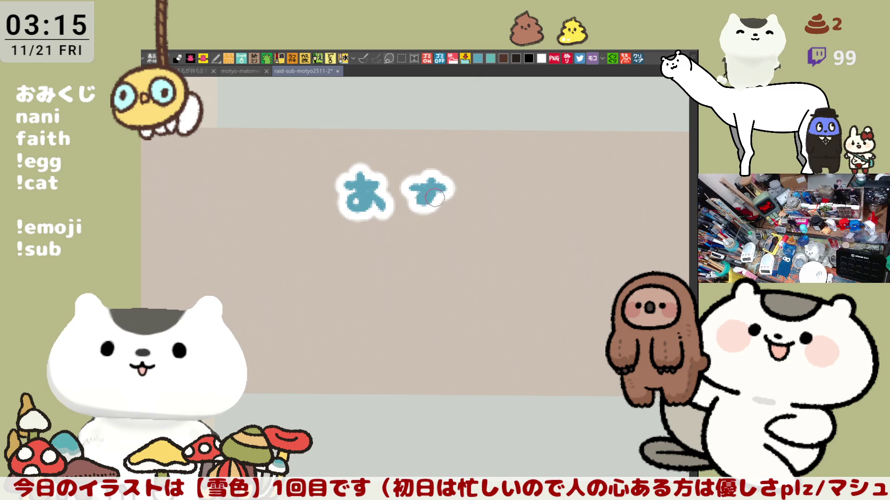
pyautogui.moveTo(467, 180)
pyautogui.mouseDown()
pyautogui.moveTo(473, 198)
pyautogui.moveTo(498, 214)
pyautogui.mouseUp()
pyautogui.moveTo(522, 178)
pyautogui.mouseDown()
pyautogui.moveTo(512, 211)
pyautogui.moveTo(549, 222)
pyautogui.moveTo(442, 236)
pyautogui.mouseUp()
pyautogui.moveTo(471, 189)
pyautogui.mouseDown()
pyautogui.moveTo(455, 230)
pyautogui.moveTo(471, 216)
pyautogui.mouseUp()
pyautogui.moveTo(480, 189); pyautogui.dragTo(482, 198)
pyautogui.click(503, 218)
pyautogui.click(528, 213)
pyautogui.moveTo(541, 199); pyautogui.dragTo(560, 224)
pyautogui.hscroll(5, 357, 246)
pyautogui.hscroll(5, 385, 226)
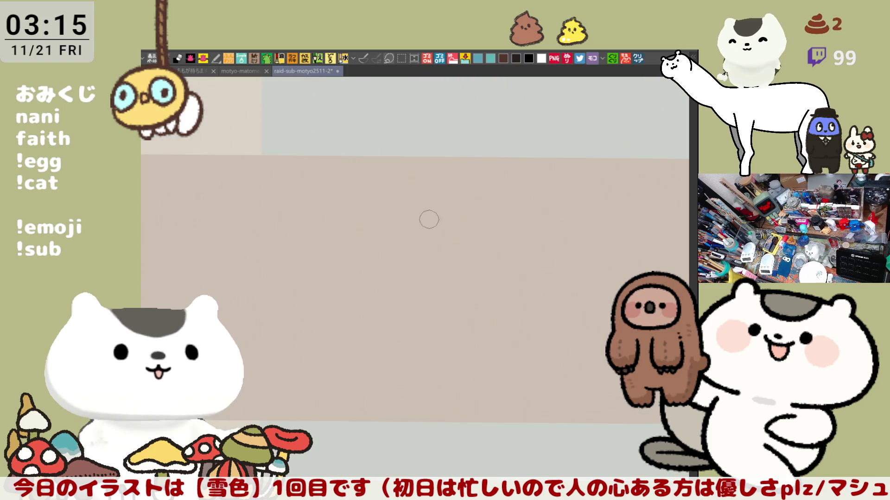
pyautogui.scroll(2, 395, 238)
# Hand-letter ねむいよな in blue in the second band, undoing stray strokes, and view the finished labels
pyautogui.moveTo(360, 207)
pyautogui.mouseDown()
pyautogui.moveTo(359, 240)
pyautogui.moveTo(369, 213)
pyautogui.moveTo(380, 227)
pyautogui.moveTo(445, 214)
pyautogui.mouseUp()
pyautogui.hotkey('ctrl', 'z')
pyautogui.moveTo(425, 207)
pyautogui.mouseDown()
pyautogui.moveTo(433, 238)
pyautogui.moveTo(447, 224)
pyautogui.moveTo(485, 235)
pyautogui.mouseUp()
pyautogui.moveTo(500, 224); pyautogui.dragTo(507, 230)
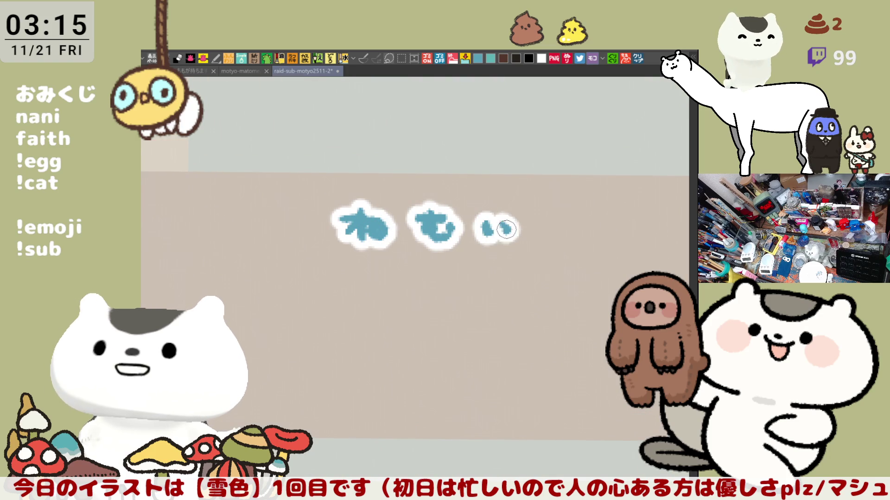
pyautogui.moveTo(549, 209)
pyautogui.mouseDown()
pyautogui.moveTo(573, 234)
pyautogui.moveTo(562, 218)
pyautogui.moveTo(618, 214)
pyautogui.moveTo(591, 240)
pyautogui.mouseUp()
pyautogui.hotkey('ctrl', 'z')
pyautogui.moveTo(608, 221)
pyautogui.mouseDown()
pyautogui.moveTo(622, 222)
pyautogui.moveTo(623, 234)
pyautogui.mouseUp()
pyautogui.moveTo(427, 347); pyautogui.dragTo(539, 307)
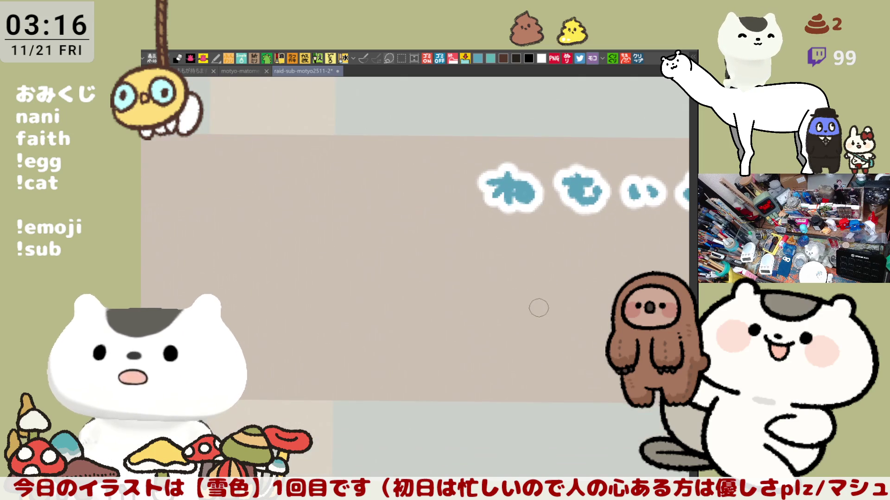
pyautogui.scroll(-2, 320, 350)
pyautogui.scroll(-2, 312, 348)
pyautogui.scroll(-1, 313, 348)
pyautogui.moveTo(213, 463)
pyautogui.mouseDown()
pyautogui.moveTo(350, 374)
pyautogui.moveTo(343, 407)
pyautogui.moveTo(389, 362)
pyautogui.mouseUp()
pyautogui.scroll(-1, 350, 375)
pyautogui.scroll(-1, 348, 375)
pyautogui.scroll(-1, 345, 378)
pyautogui.scroll(-1, 338, 381)
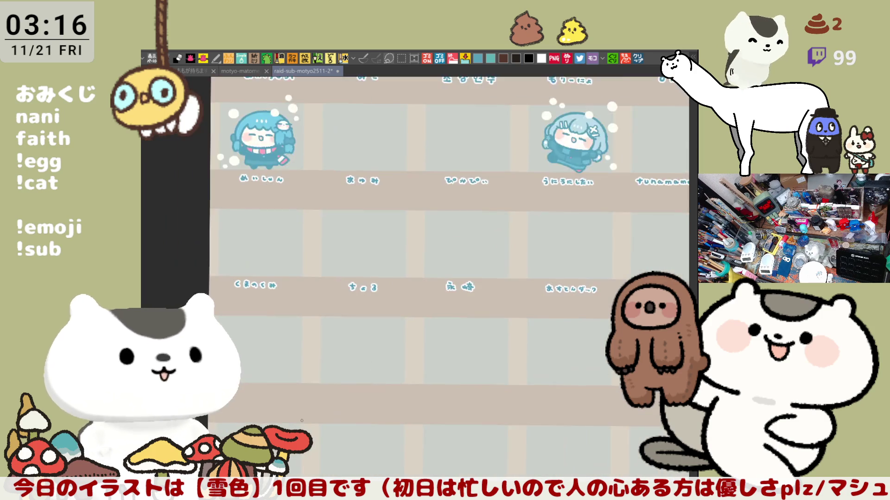
pyautogui.scroll(2, 278, 397)
pyautogui.scroll(2, 255, 410)
# Letter りく in blue in another empty label band, redoing the first り, and pull back to the grid
pyautogui.moveTo(254, 410); pyautogui.dragTo(292, 357)
pyautogui.scroll(2, 295, 355)
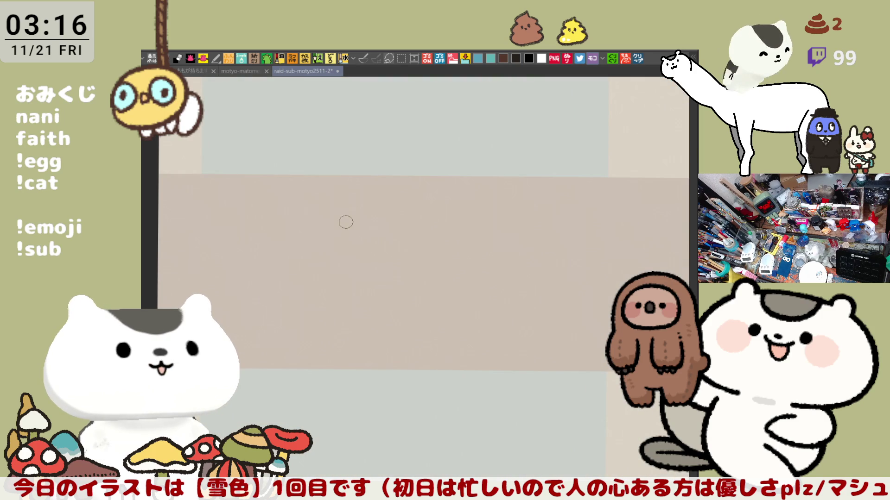
pyautogui.moveTo(345, 200)
pyautogui.mouseDown()
pyautogui.moveTo(351, 221)
pyautogui.moveTo(368, 226)
pyautogui.mouseUp()
pyautogui.hotkey('ctrl', 'z')
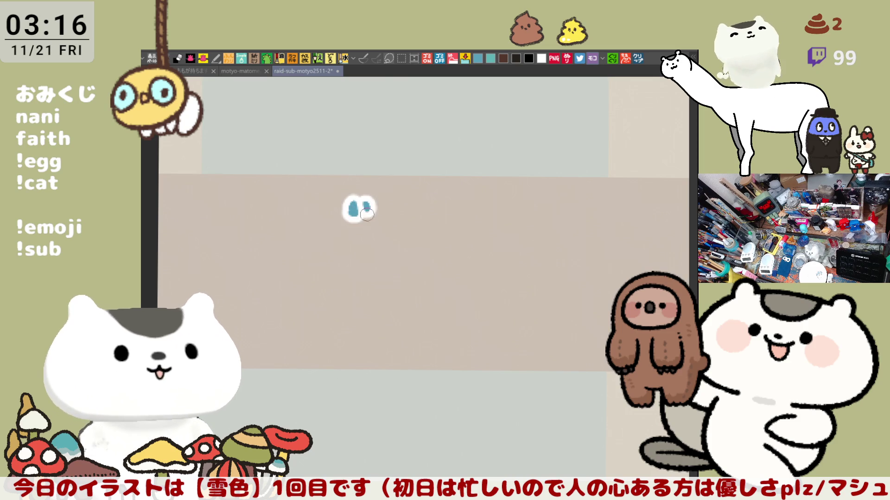
pyautogui.moveTo(441, 202); pyautogui.dragTo(443, 228)
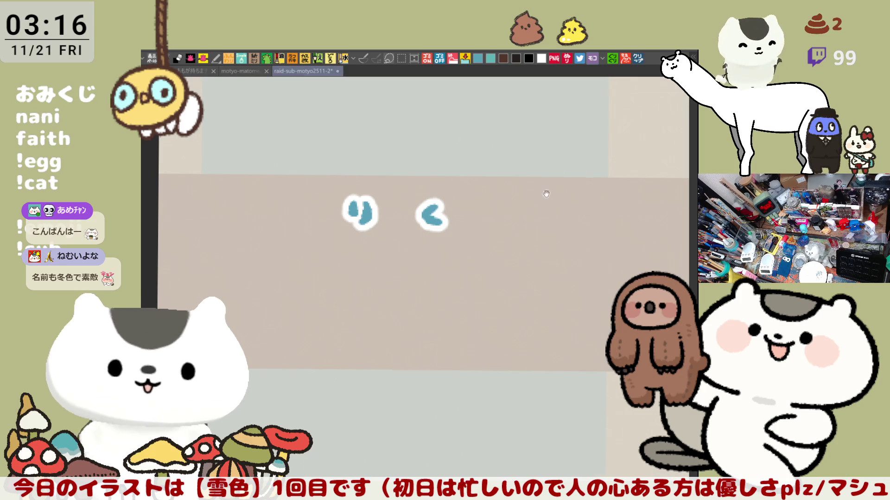
pyautogui.moveTo(450, 302); pyautogui.dragTo(401, 450)
pyautogui.scroll(-5, 510, 396)
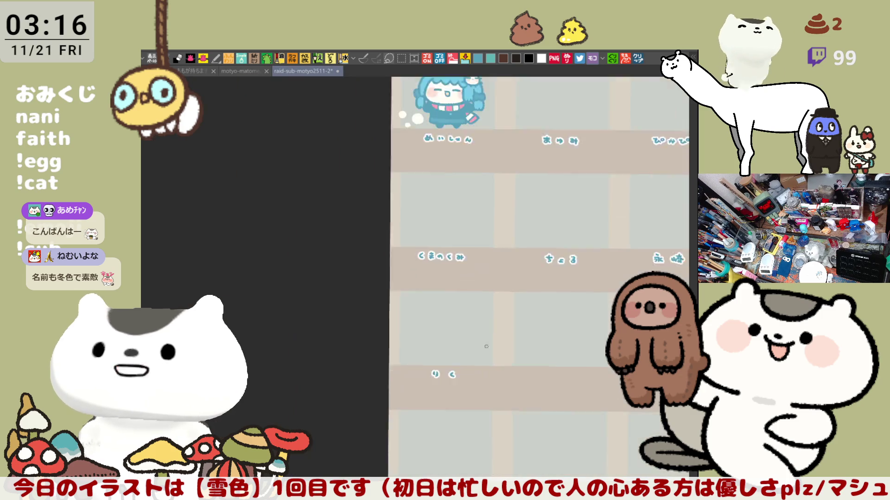
pyautogui.moveTo(447, 297)
pyautogui.mouseDown()
pyautogui.moveTo(432, 305)
pyautogui.moveTo(372, 269)
pyautogui.mouseUp()
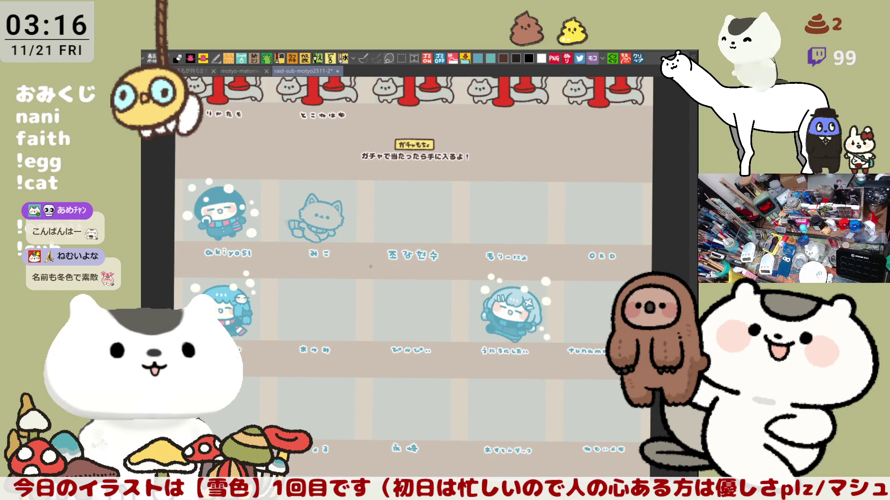
pyautogui.scroll(1, 370, 267)
pyautogui.scroll(1, 371, 257)
pyautogui.scroll(1, 373, 244)
pyautogui.scroll(1, 374, 227)
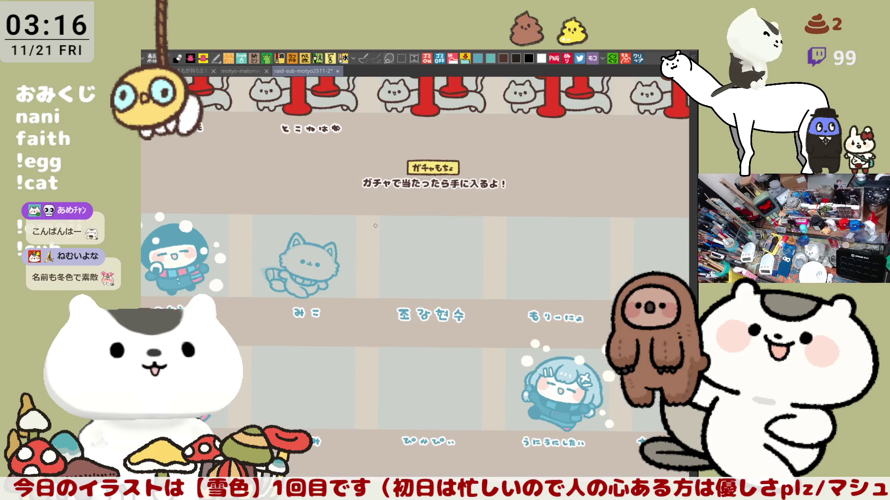
pyautogui.scroll(2, 375, 227)
pyautogui.scroll(1, 362, 260)
pyautogui.scroll(1, 349, 293)
pyautogui.scroll(1, 335, 325)
pyautogui.scroll(1, 321, 356)
pyautogui.scroll(1, 324, 356)
pyautogui.scroll(1, 327, 355)
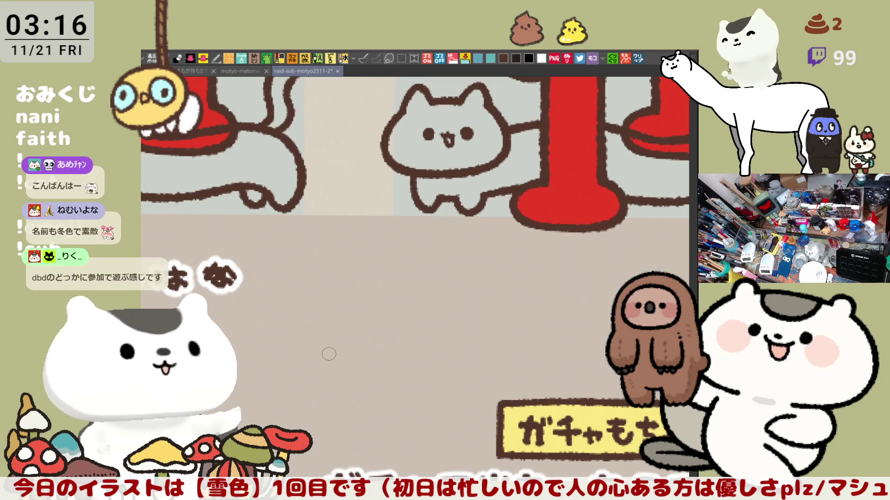
# Letter ぬかみそせんせ in brown in the band under the red-post cat row, undoing one bad stroke
pyautogui.moveTo(566, 222); pyautogui.dragTo(436, 153)
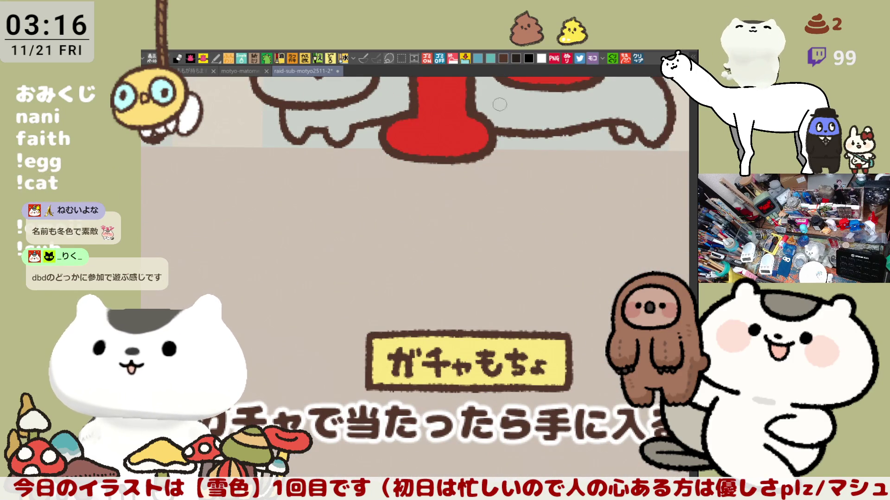
pyautogui.scroll(-2, 451, 272)
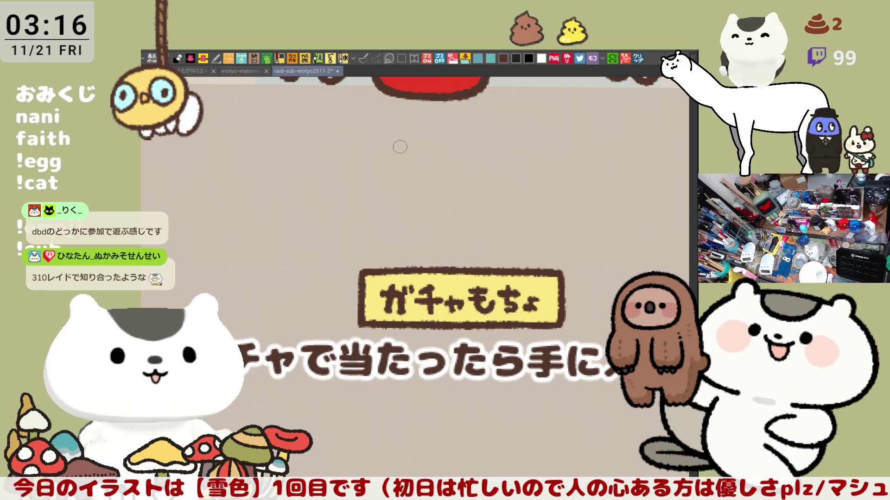
pyautogui.moveTo(366, 143)
pyautogui.mouseDown()
pyautogui.moveTo(353, 143)
pyautogui.moveTo(403, 145)
pyautogui.moveTo(412, 158)
pyautogui.moveTo(424, 144)
pyautogui.mouseUp()
pyautogui.hotkey('ctrl', 'z')
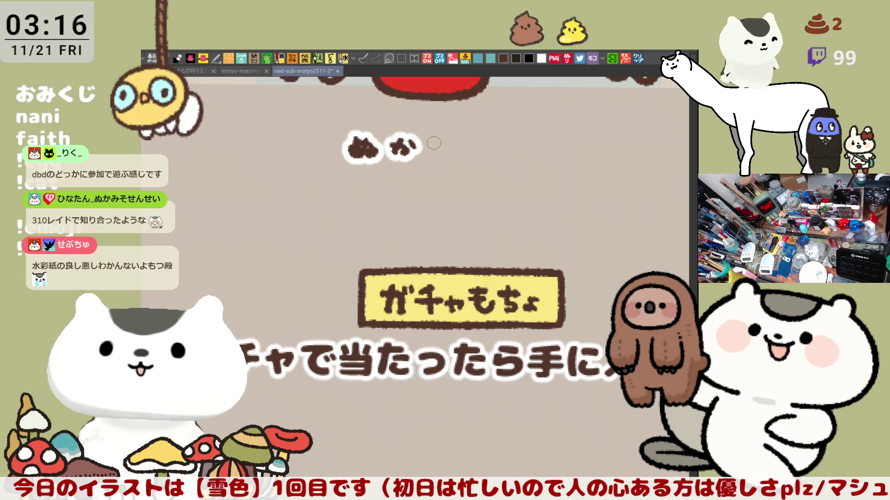
pyautogui.moveTo(429, 138)
pyautogui.mouseDown()
pyautogui.moveTo(462, 157)
pyautogui.moveTo(446, 164)
pyautogui.moveTo(490, 148)
pyautogui.moveTo(488, 161)
pyautogui.moveTo(511, 160)
pyautogui.moveTo(521, 144)
pyautogui.moveTo(556, 161)
pyautogui.moveTo(578, 160)
pyautogui.mouseUp()
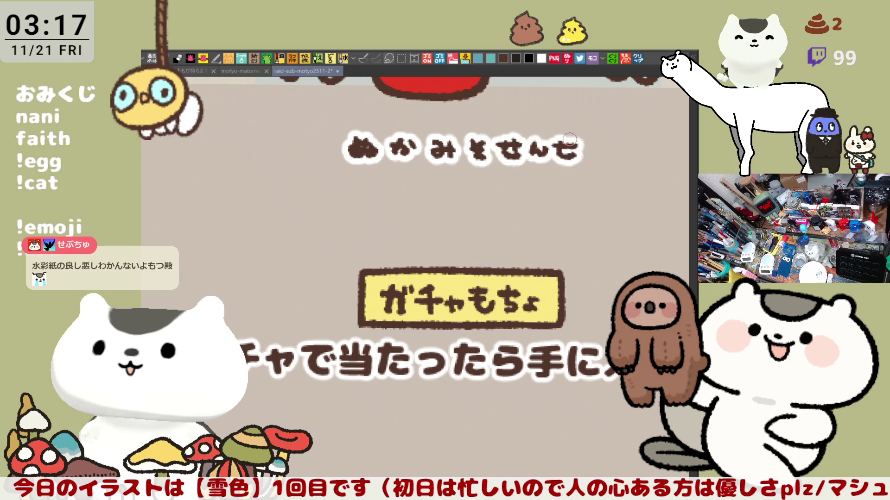
pyautogui.scroll(2, 534, 198)
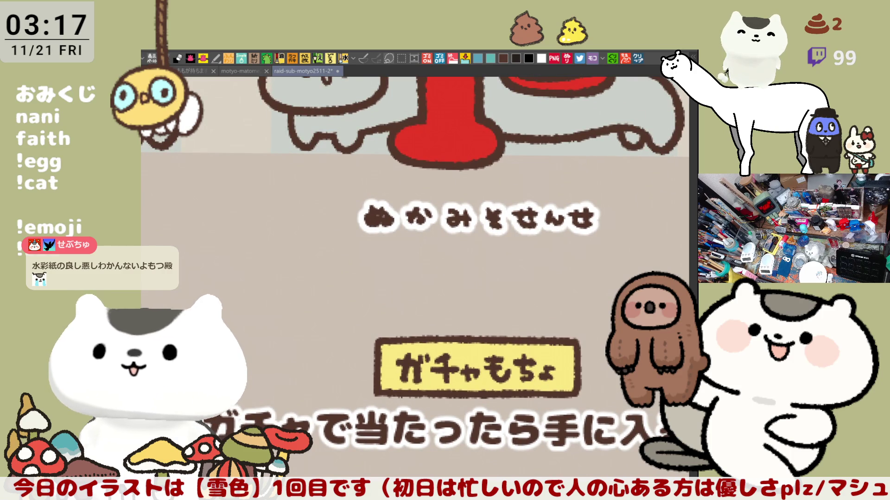
# Marquee-move the ぬかみそせんせ lettering slightly right, deselect, and start the final い
pyautogui.press('m')
pyautogui.moveTo(629, 275); pyautogui.dragTo(323, 184)
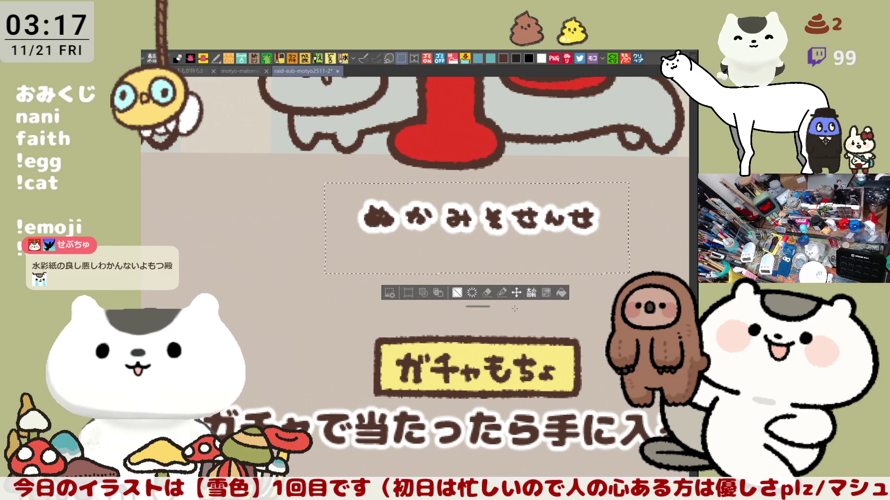
pyautogui.click(516, 293)
pyautogui.moveTo(523, 250); pyautogui.dragTo(578, 262)
pyautogui.moveTo(554, 416); pyautogui.dragTo(444, 394)
pyautogui.hotkey('ctrl', 'd')
pyautogui.moveTo(570, 200)
pyautogui.mouseDown()
pyautogui.moveTo(574, 211)
pyautogui.moveTo(591, 209)
pyautogui.mouseUp()
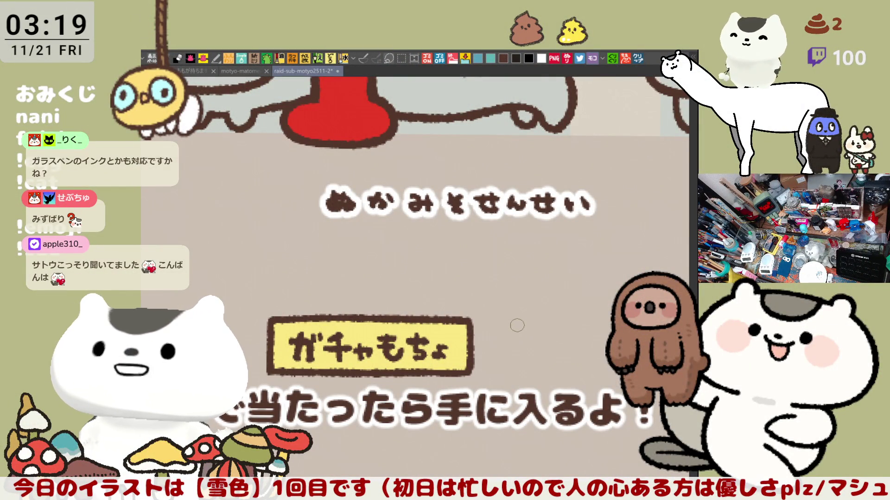
pyautogui.hscroll(-5, 516, 326)
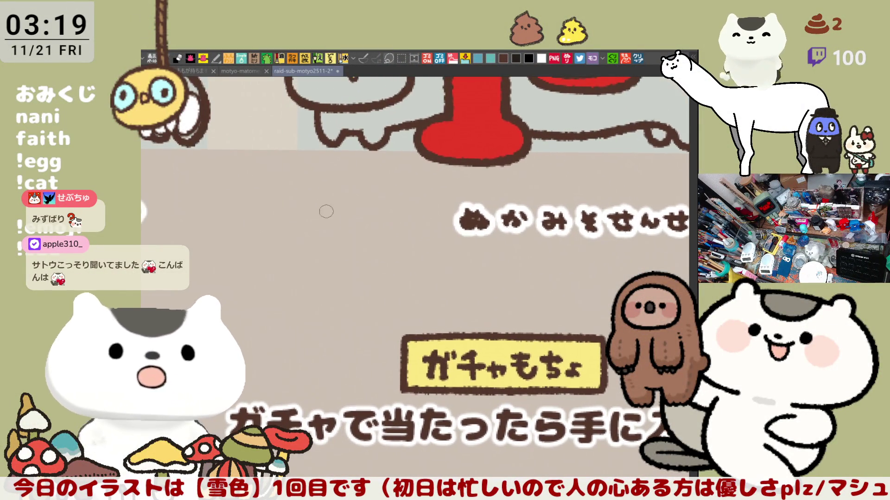
# Brush the prefix ひなたん_ in brown before ぬかみそせんせい, redoing the misplaced た and ん
pyautogui.moveTo(305, 206)
pyautogui.mouseDown()
pyautogui.moveTo(324, 216)
pyautogui.moveTo(362, 209)
pyautogui.moveTo(338, 226)
pyautogui.moveTo(358, 211)
pyautogui.moveTo(362, 224)
pyautogui.moveTo(341, 226)
pyautogui.moveTo(363, 211)
pyautogui.mouseUp()
pyautogui.hotkey('ctrl', 'z')
pyautogui.hotkey('ctrl', 'z')
pyautogui.hotkey('ctrl', 'z')
pyautogui.moveTo(352, 221)
pyautogui.mouseDown()
pyautogui.moveTo(396, 208)
pyautogui.moveTo(376, 223)
pyautogui.moveTo(400, 214)
pyautogui.moveTo(405, 230)
pyautogui.moveTo(448, 227)
pyautogui.mouseUp()
pyautogui.hotkey('ctrl', 'z')
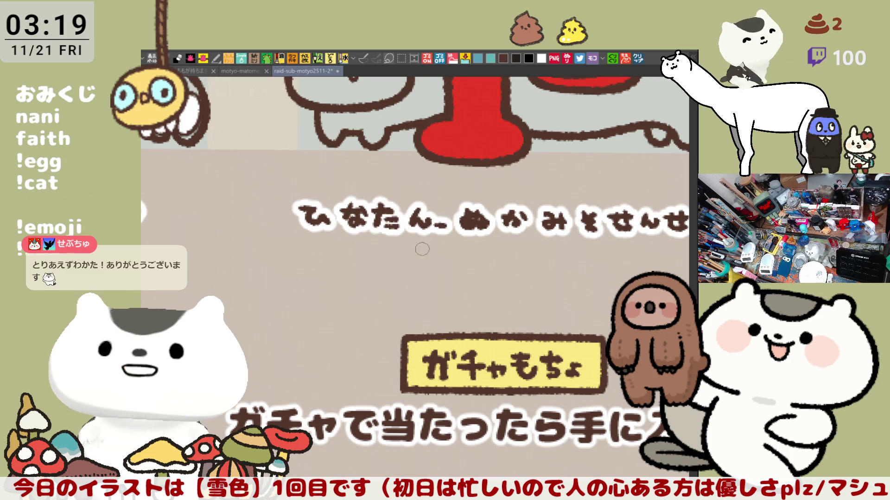
pyautogui.scroll(-2, 415, 261)
pyautogui.scroll(-1, 421, 256)
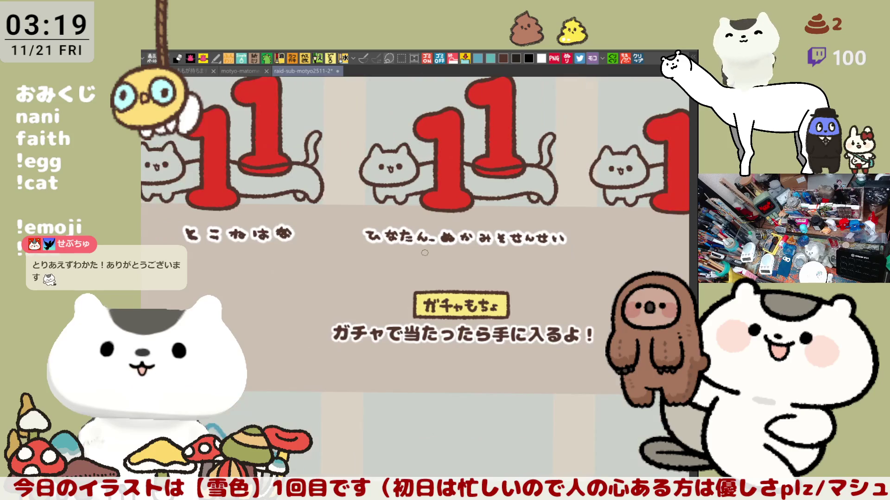
pyautogui.scroll(-1, 424, 252)
pyautogui.scroll(-1, 425, 251)
pyautogui.scroll(-3, 509, 452)
pyautogui.scroll(-1, 445, 403)
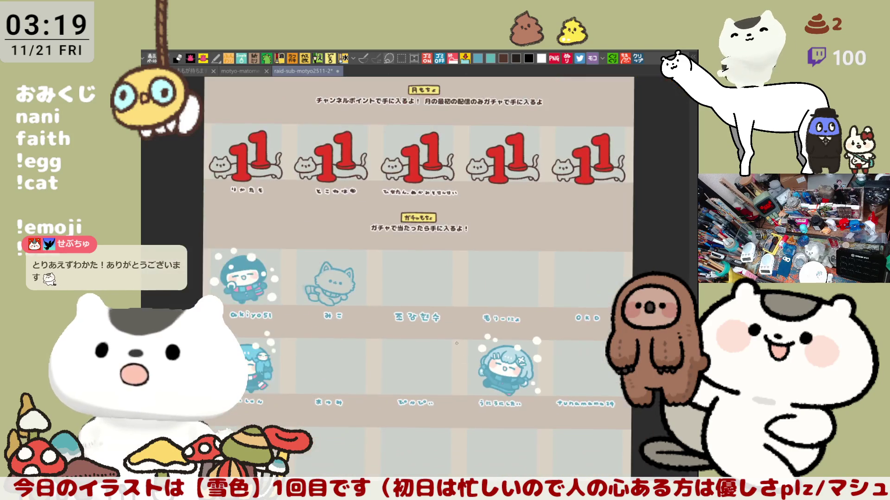
pyautogui.scroll(-3, 376, 347)
pyautogui.scroll(1, 401, 387)
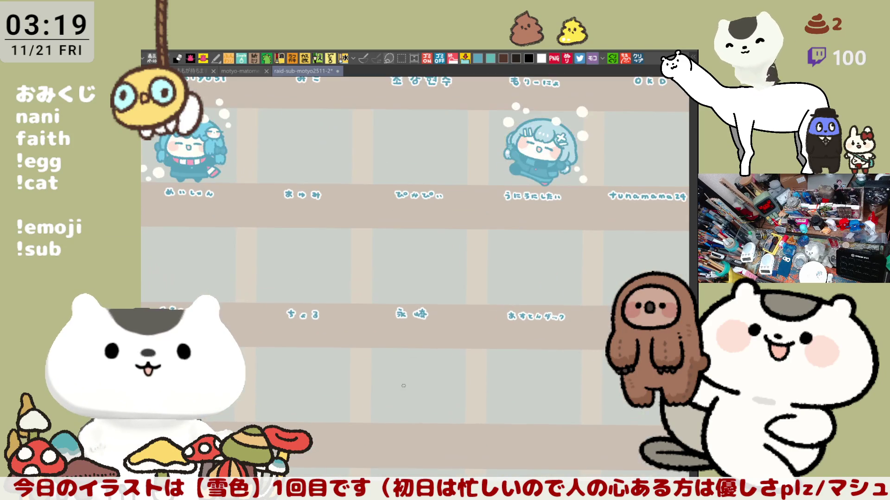
pyautogui.moveTo(393, 429); pyautogui.dragTo(404, 366)
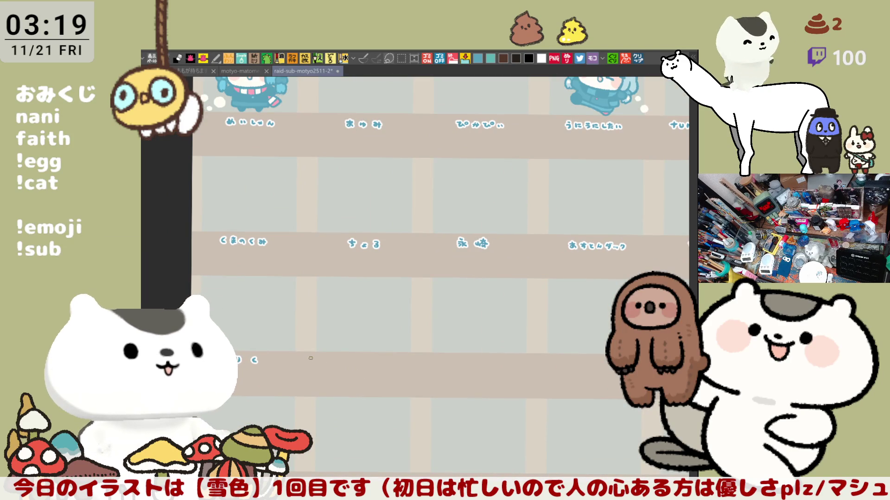
pyautogui.scroll(1, 311, 359)
pyautogui.scroll(-1, 310, 359)
pyautogui.scroll(2, 311, 359)
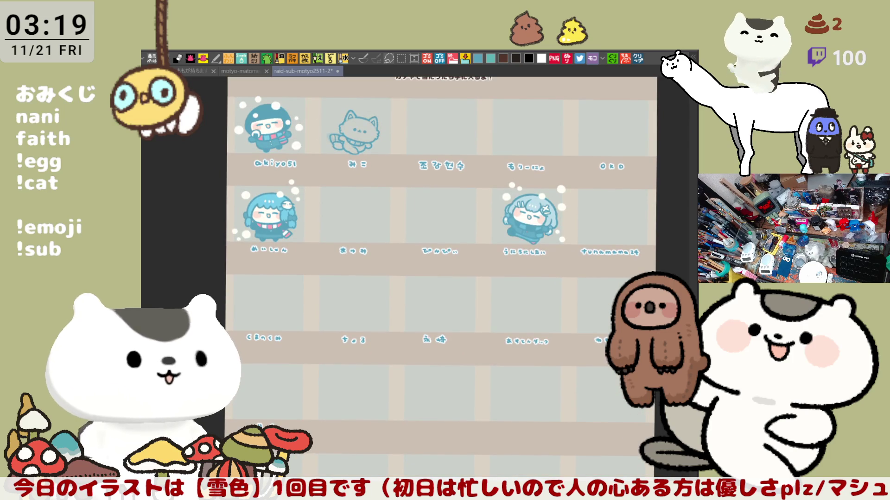
pyautogui.moveTo(392, 192); pyautogui.dragTo(382, 297)
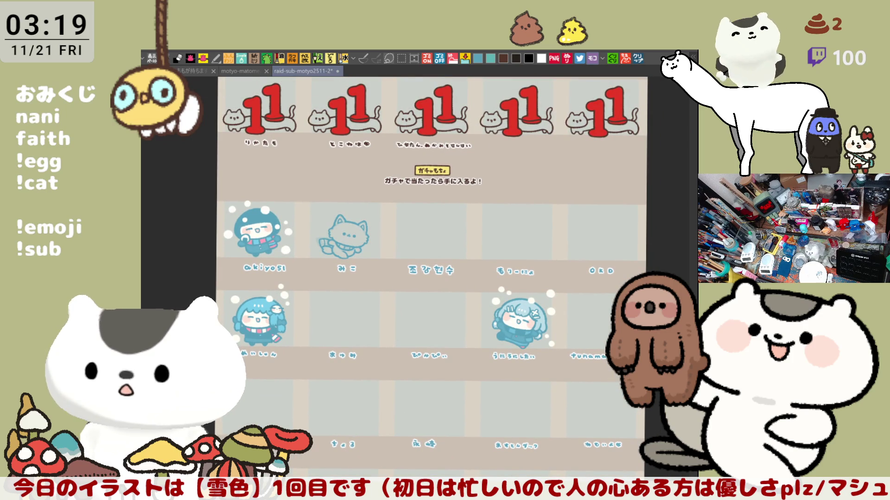
pyautogui.scroll(1, 256, 247)
pyautogui.scroll(2, 256, 247)
pyautogui.scroll(2, 256, 247)
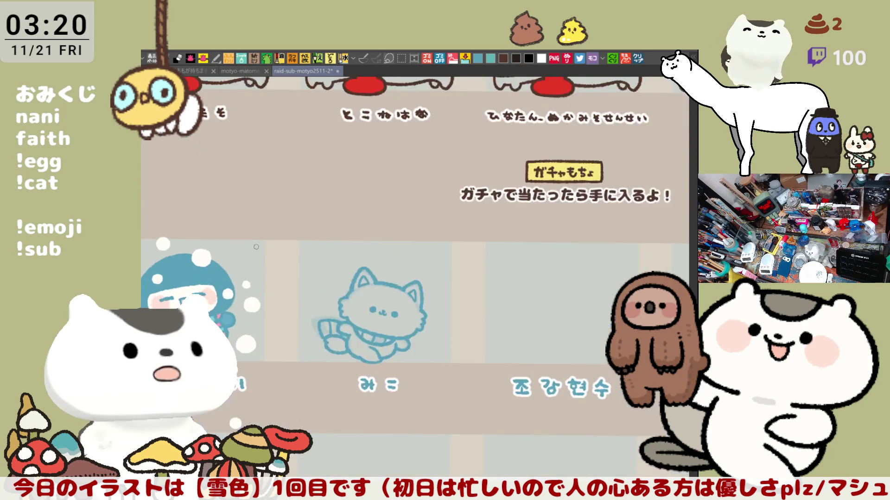
pyautogui.scroll(2, 256, 246)
pyautogui.scroll(1, 256, 247)
pyautogui.scroll(1, 259, 247)
pyautogui.moveTo(259, 247)
pyautogui.mouseDown()
pyautogui.moveTo(268, 146)
pyautogui.moveTo(178, 127)
pyautogui.moveTo(183, 98)
pyautogui.mouseUp()
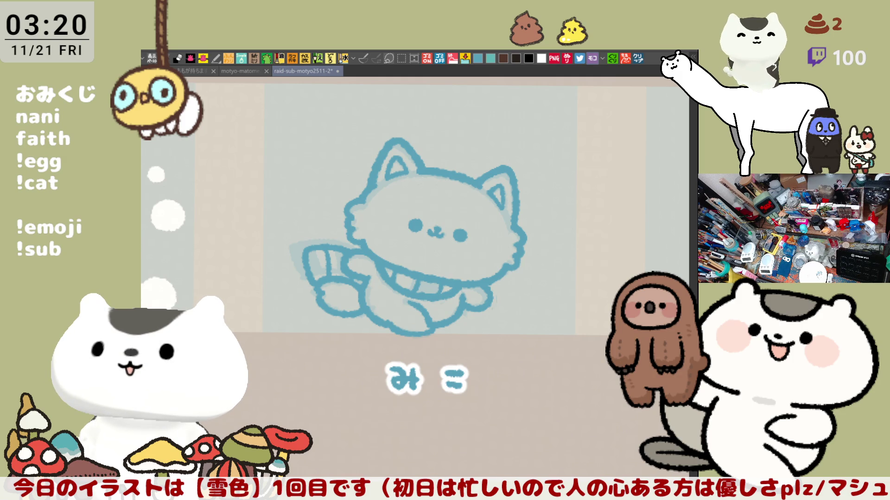
# Paint the cat's body solid white inside its blue outline with a large brush
pyautogui.moveTo(557, 219); pyautogui.dragTo(576, 233)
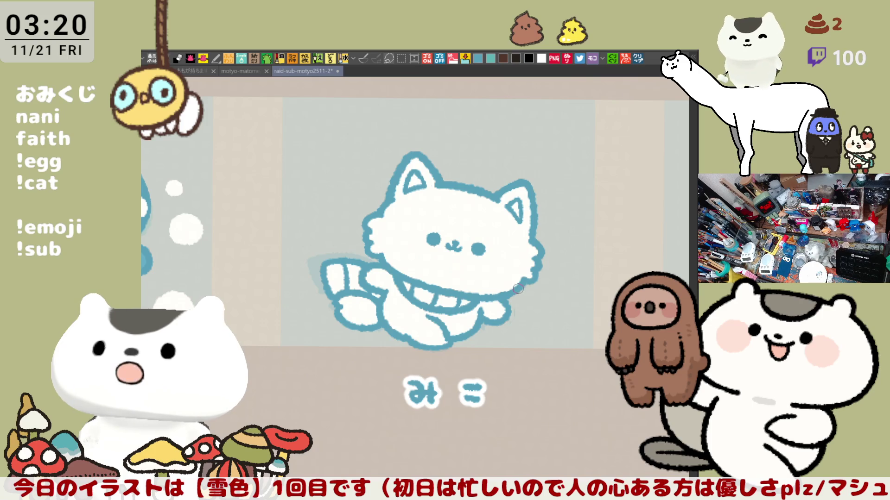
pyautogui.moveTo(518, 287); pyautogui.dragTo(532, 249)
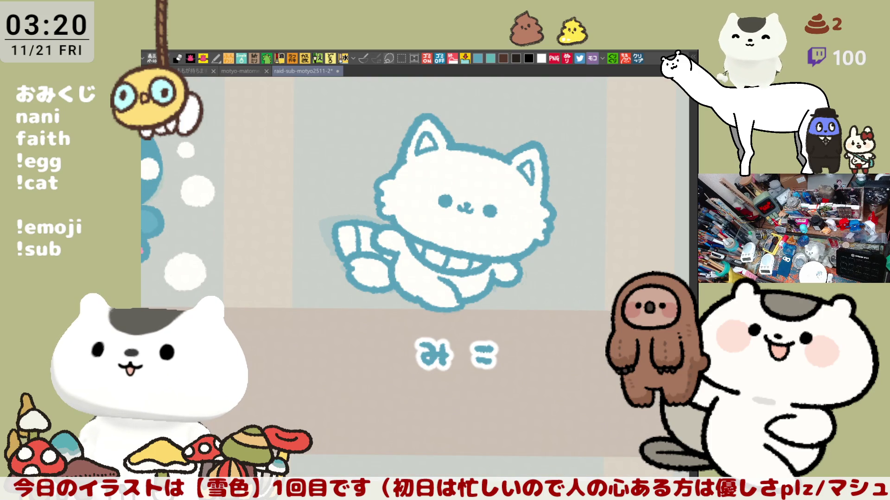
# Dab a solid pink blush circle on the cat's first cheek, undoing the rough stroke
pyautogui.moveTo(421, 194); pyautogui.dragTo(441, 200)
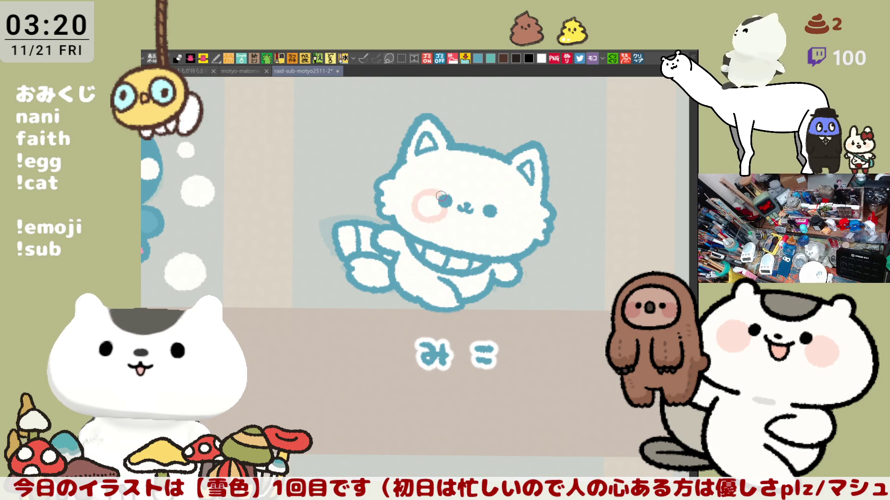
pyautogui.moveTo(434, 189)
pyautogui.mouseDown()
pyautogui.moveTo(423, 217)
pyautogui.moveTo(429, 188)
pyautogui.mouseUp()
pyautogui.hotkey('ctrl', 'z')
pyautogui.hotkey('ctrl', 'z')
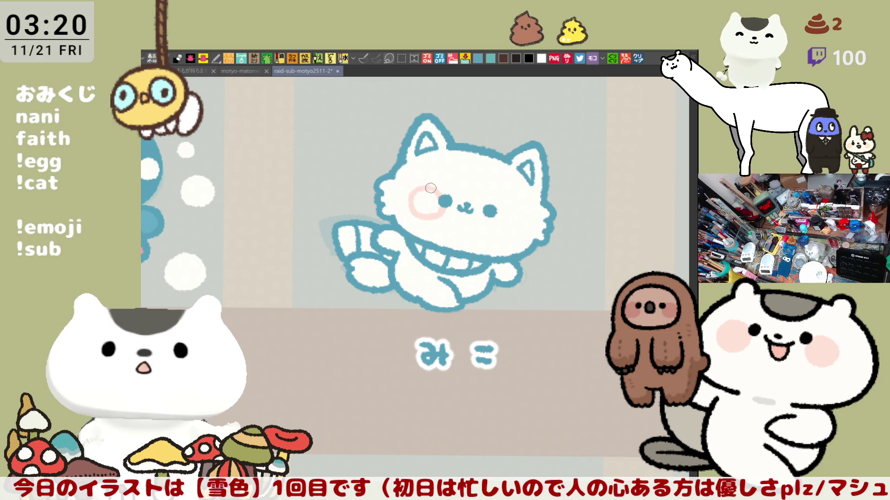
pyautogui.click(427, 199)
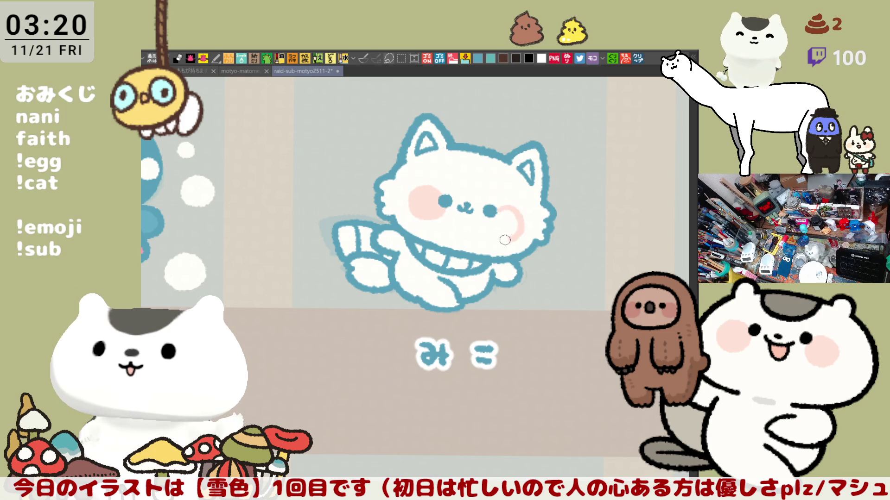
# Add the matching pink blush on the other cheek, flipping the canvas view to check it
pyautogui.moveTo(499, 213)
pyautogui.mouseDown()
pyautogui.moveTo(490, 217)
pyautogui.moveTo(499, 235)
pyautogui.mouseUp()
pyautogui.hotkey('ctrl', 'z')
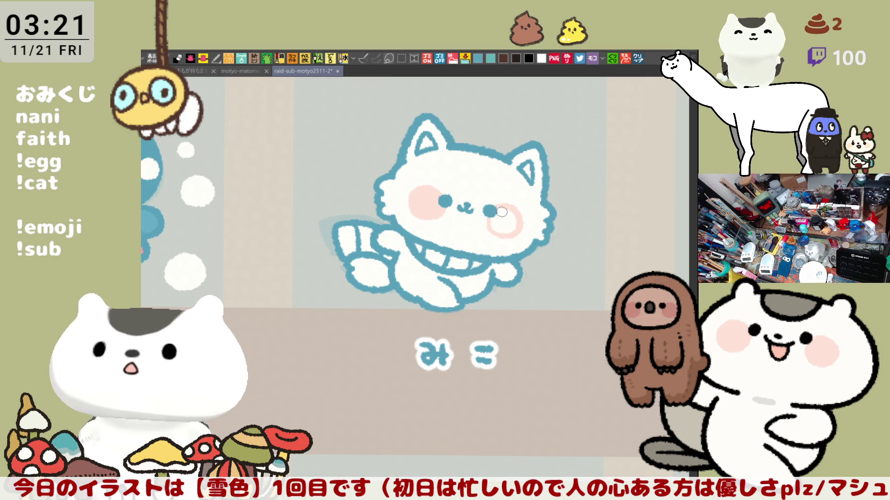
pyautogui.press('h')
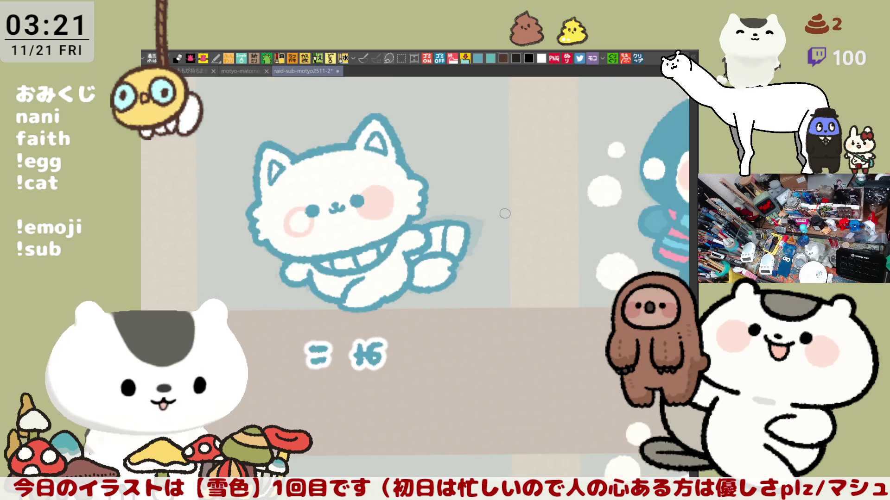
pyautogui.press('h')
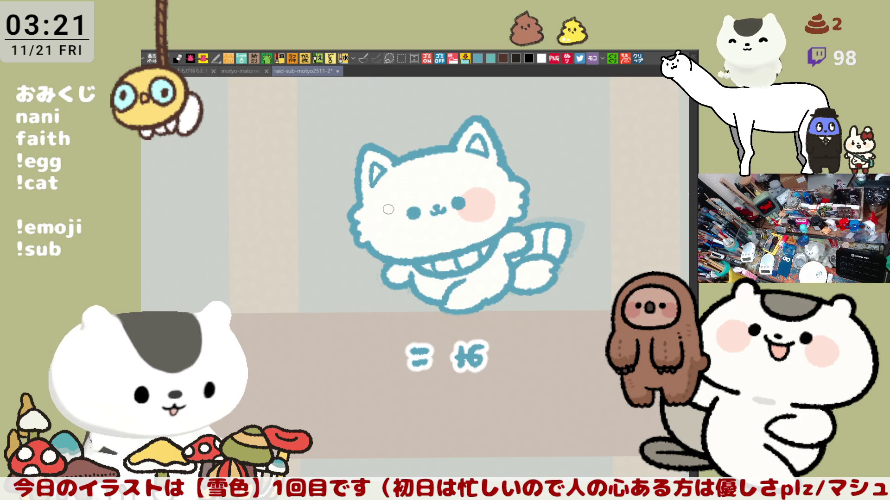
pyautogui.click(393, 221)
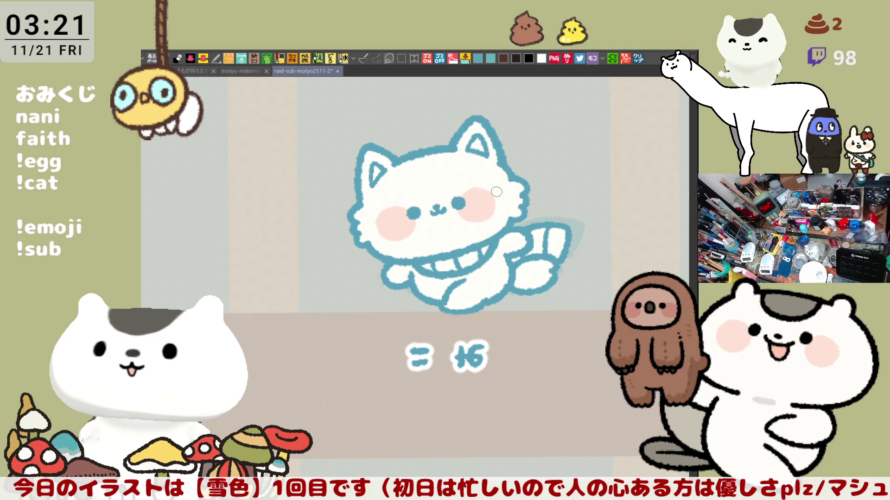
pyautogui.scroll(-2, 489, 188)
pyautogui.scroll(-2, 467, 285)
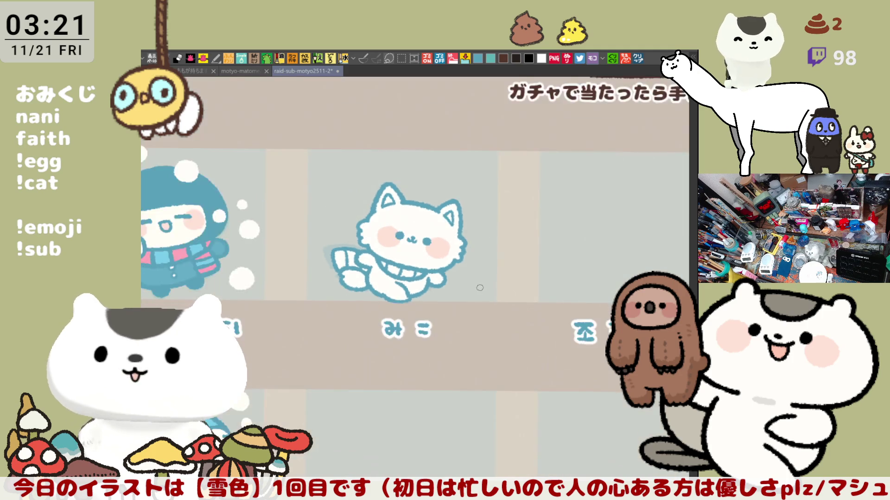
pyautogui.scroll(-1, 467, 286)
pyautogui.moveTo(466, 285)
pyautogui.mouseDown()
pyautogui.moveTo(416, 207)
pyautogui.moveTo(419, 243)
pyautogui.mouseUp()
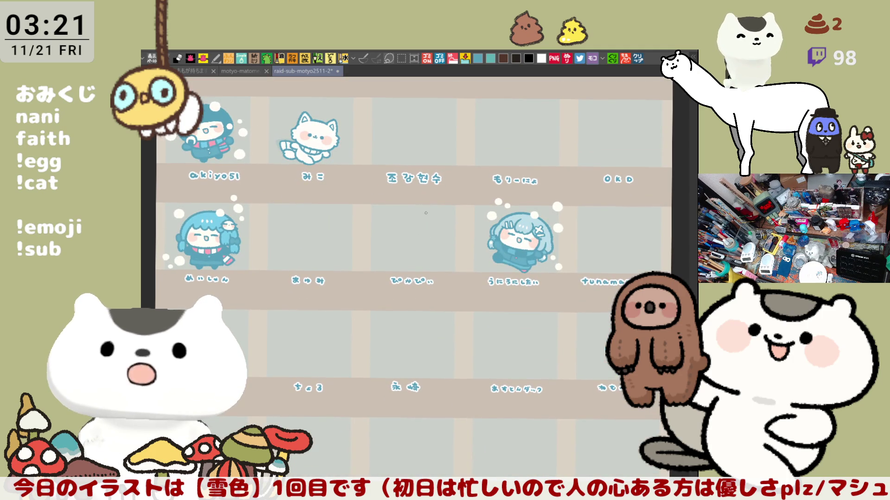
pyautogui.moveTo(425, 213); pyautogui.dragTo(381, 216)
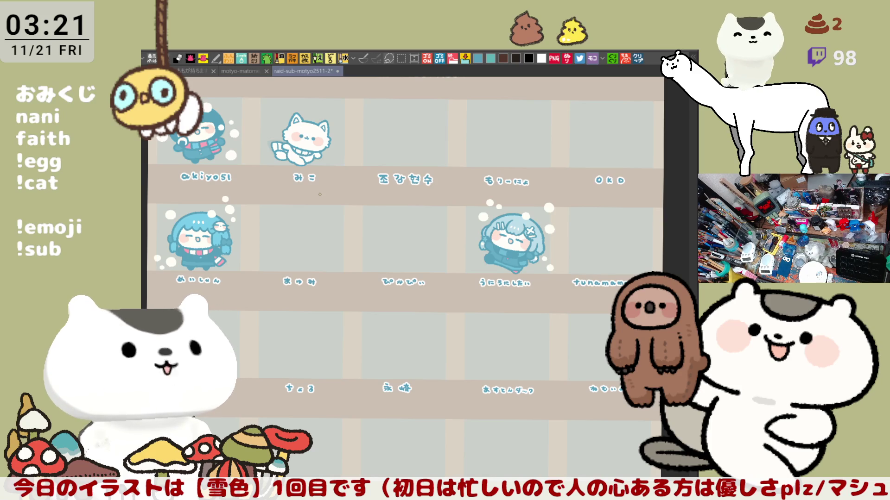
pyautogui.scroll(-1, 320, 194)
pyautogui.scroll(-1, 320, 195)
pyautogui.scroll(1, 379, 299)
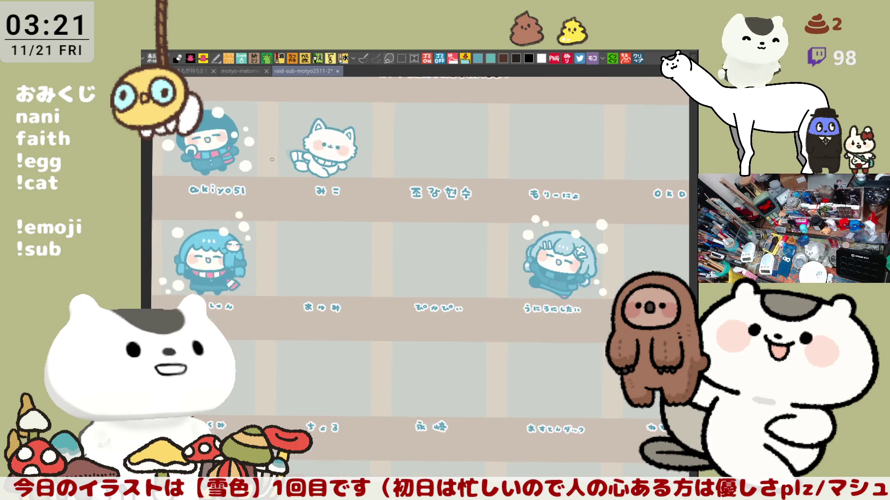
pyautogui.scroll(1, 379, 298)
pyautogui.scroll(1, 379, 299)
pyautogui.scroll(1, 380, 299)
pyautogui.scroll(1, 380, 299)
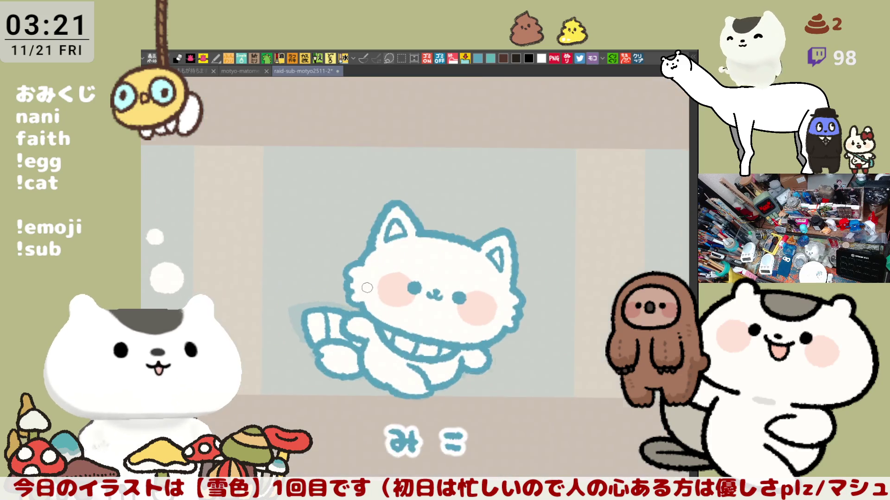
pyautogui.scroll(2, 368, 288)
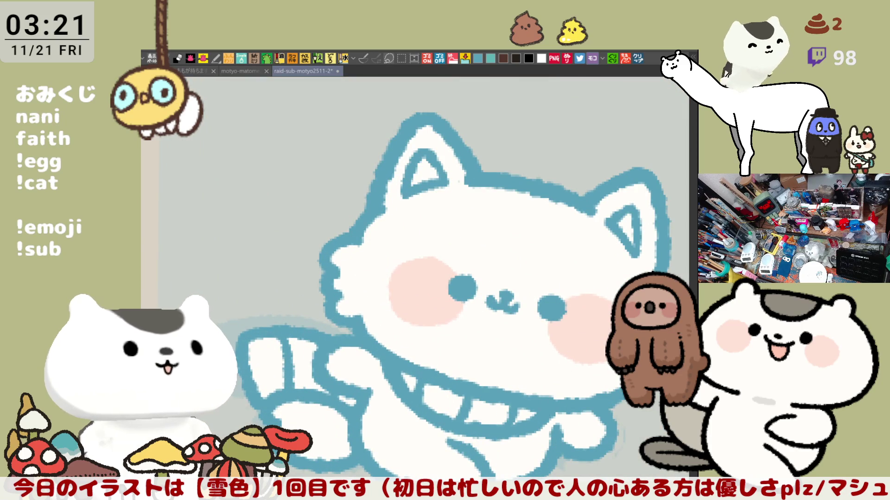
# Bucket-fill the scarf and collar sections light blue, then brush pink inside the cat's ear
pyautogui.moveTo(588, 324); pyautogui.dragTo(513, 265)
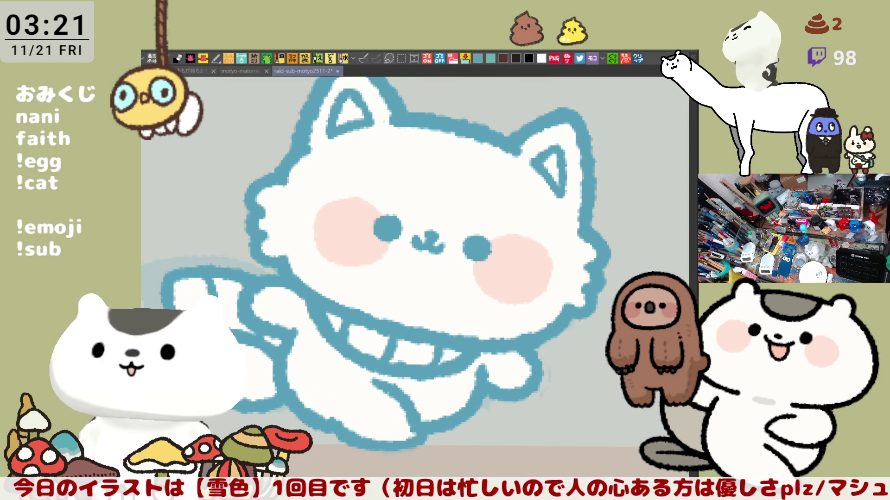
pyautogui.moveTo(403, 323); pyautogui.dragTo(466, 308)
pyautogui.click(518, 341)
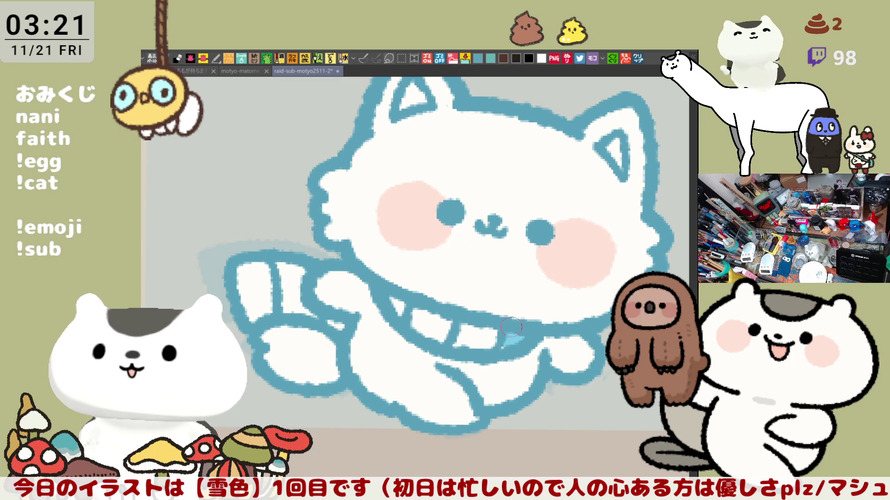
pyautogui.click(438, 324)
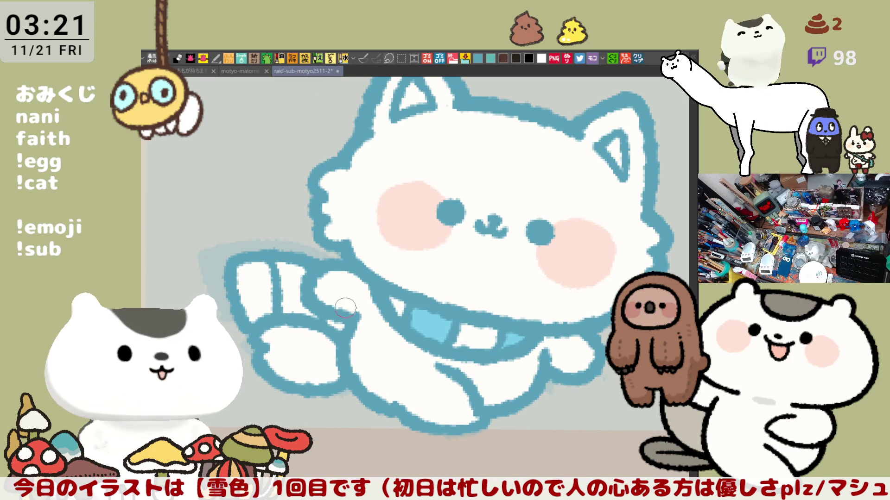
pyautogui.click(252, 287)
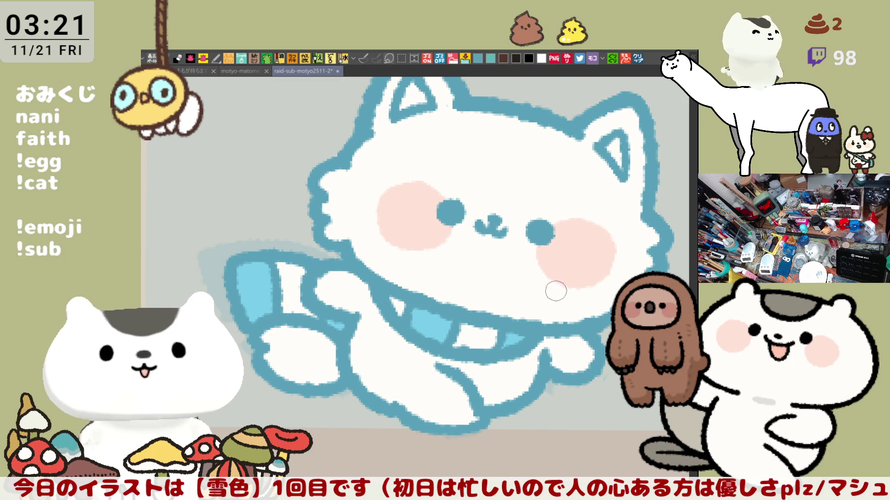
pyautogui.hscroll(3, 500, 288)
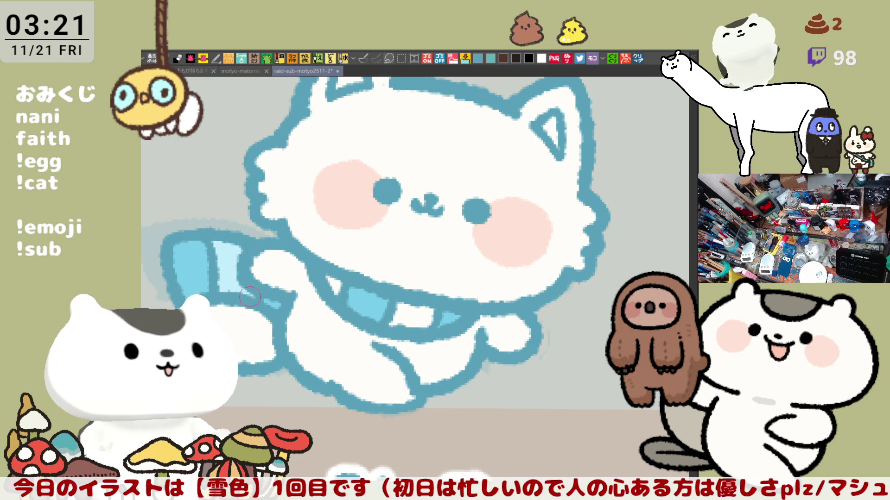
pyautogui.click(340, 280)
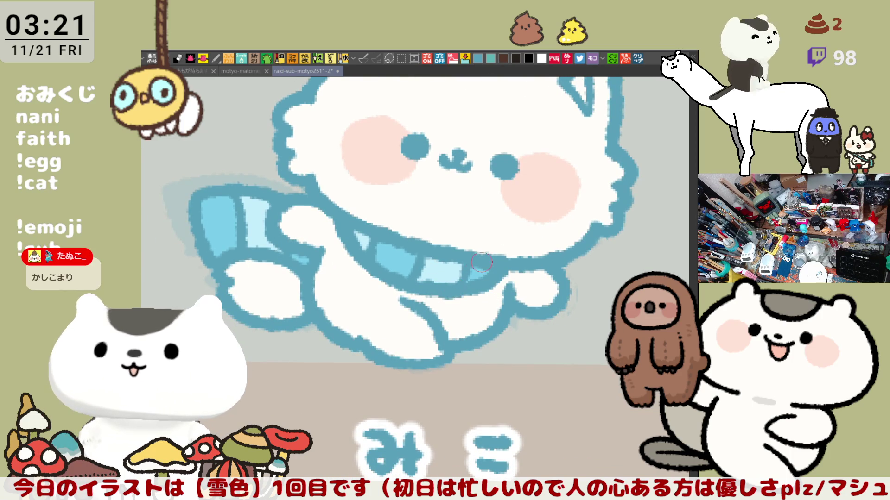
pyautogui.scroll(-3, 452, 288)
pyautogui.scroll(-1, 481, 261)
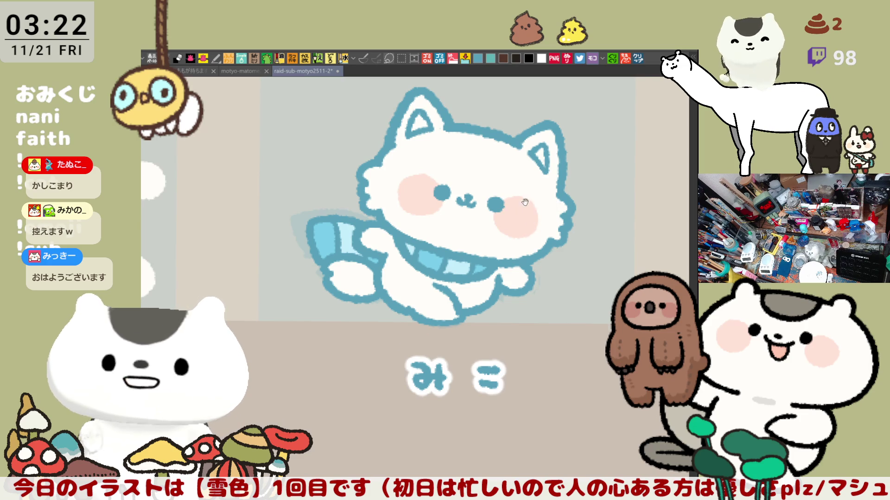
pyautogui.scroll(2, 546, 195)
pyautogui.moveTo(427, 148); pyautogui.dragTo(434, 154)
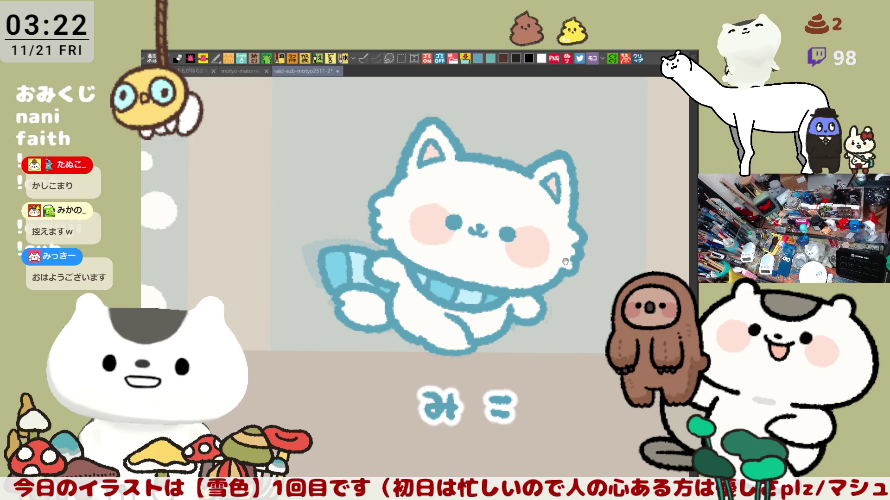
pyautogui.scroll(-2, 521, 229)
pyautogui.scroll(-2, 455, 296)
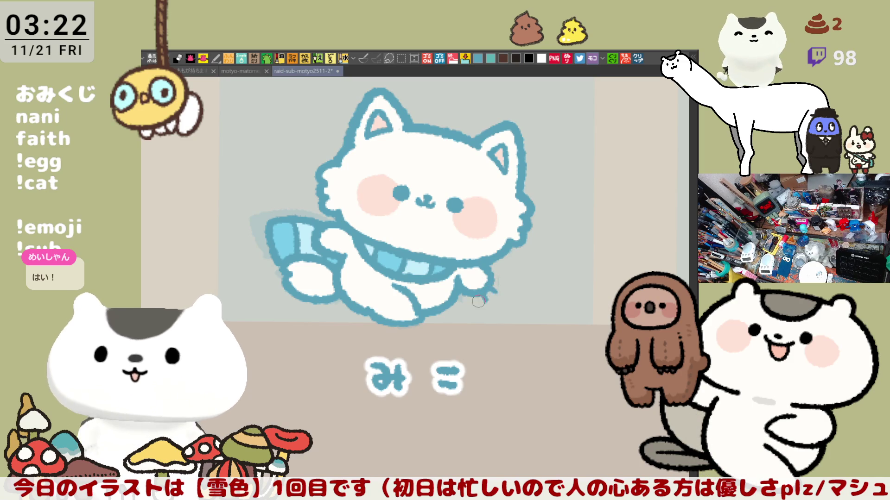
# Try outlining the paw below the cat's hand in teal and undo the attempts
pyautogui.moveTo(480, 301); pyautogui.dragTo(517, 323)
pyautogui.hotkey('ctrl', 'z')
pyautogui.moveTo(481, 297); pyautogui.dragTo(514, 318)
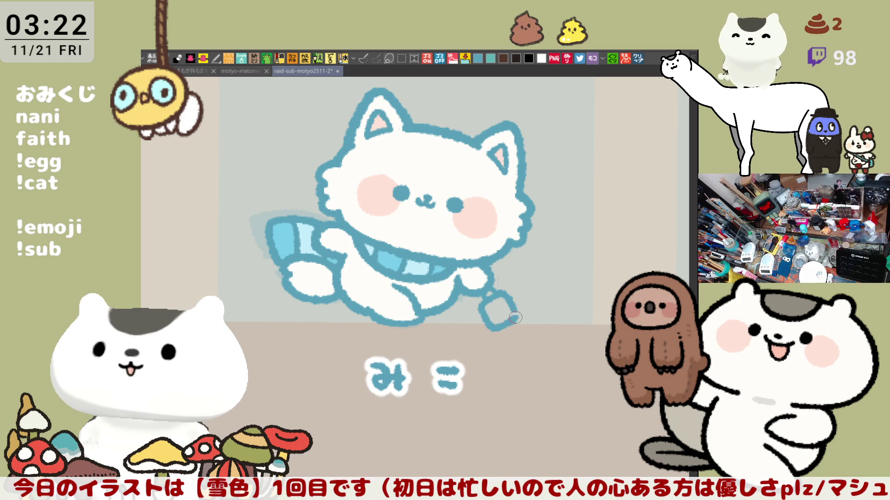
pyautogui.hotkey('ctrl', 'z')
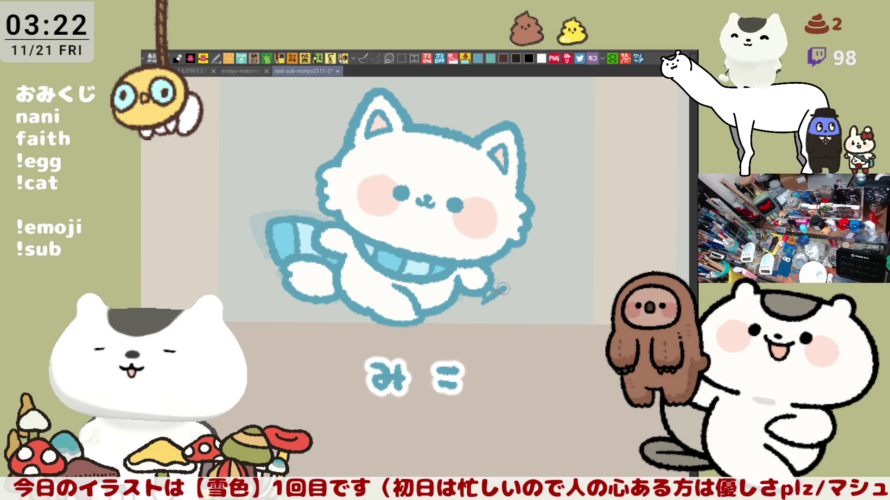
pyautogui.hotkey('ctrl', 'z')
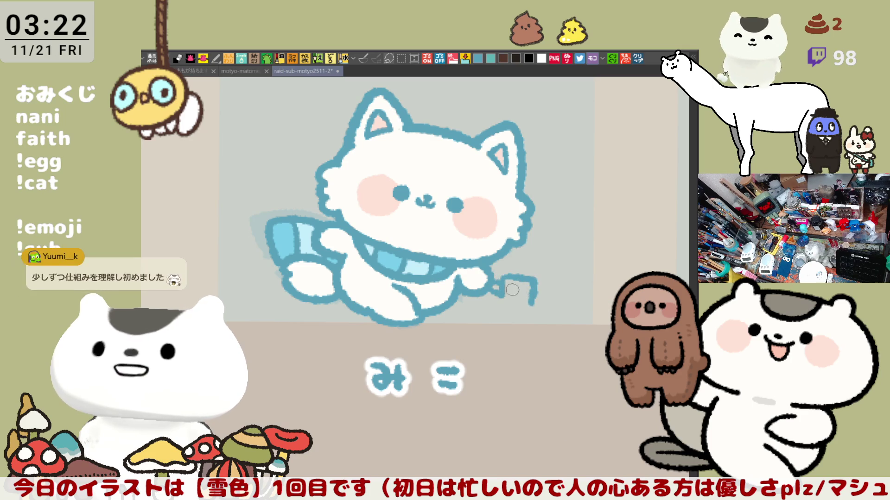
pyautogui.hotkey('ctrl', 'z')
pyautogui.hotkey('ctrl', 'z')
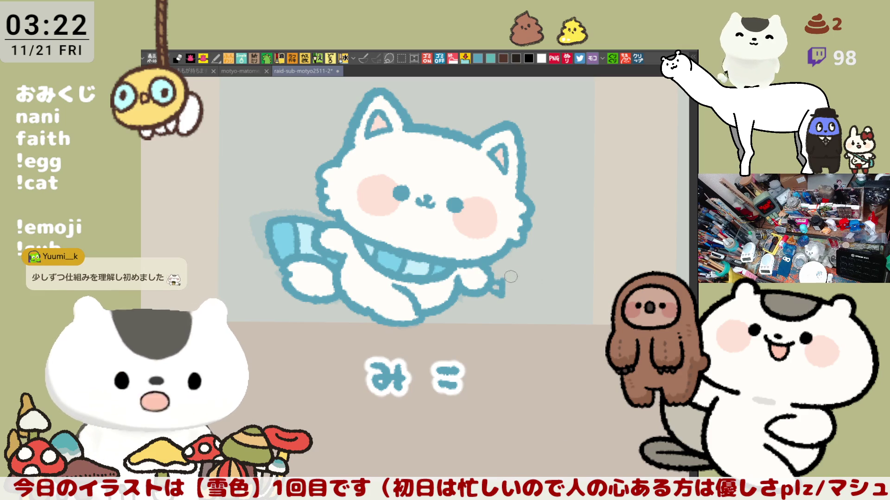
# Draw a short stick with a square teal flag outline at the paw and fill it light blue
pyautogui.moveTo(499, 282); pyautogui.dragTo(544, 305)
pyautogui.hotkey('ctrl', 'z')
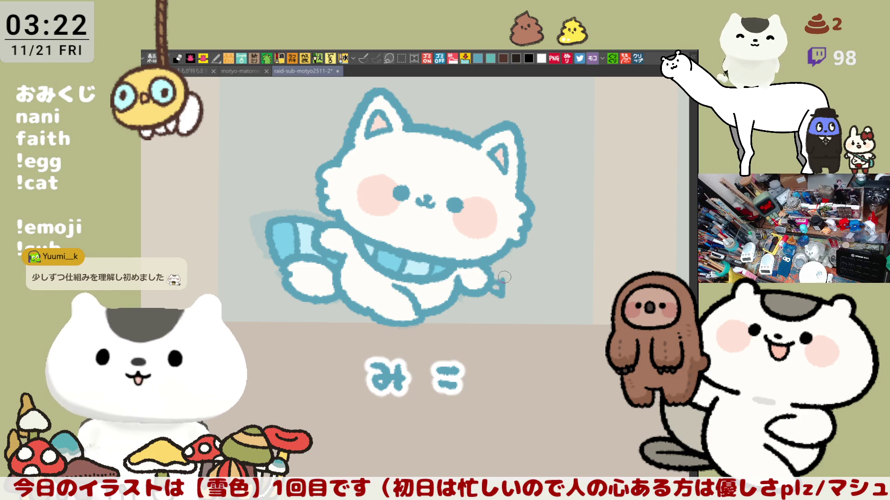
pyautogui.moveTo(502, 276); pyautogui.dragTo(539, 303)
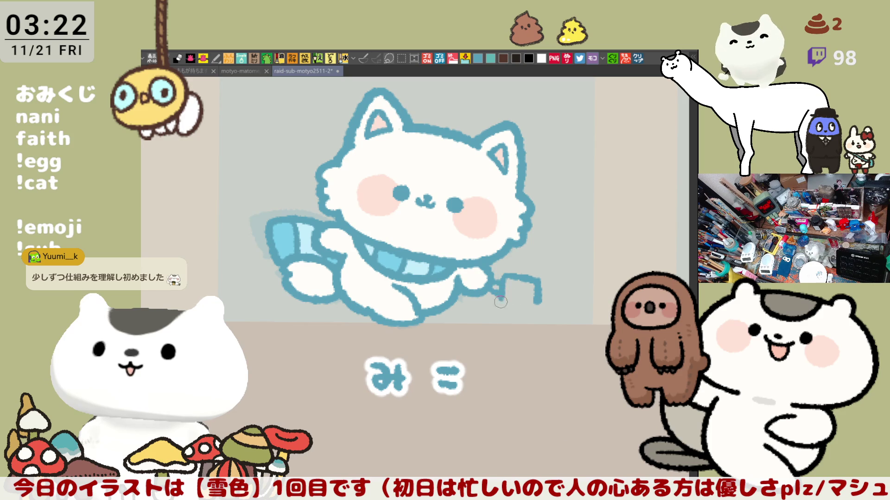
pyautogui.hotkey('ctrl', 'z')
pyautogui.moveTo(501, 280); pyautogui.dragTo(535, 309)
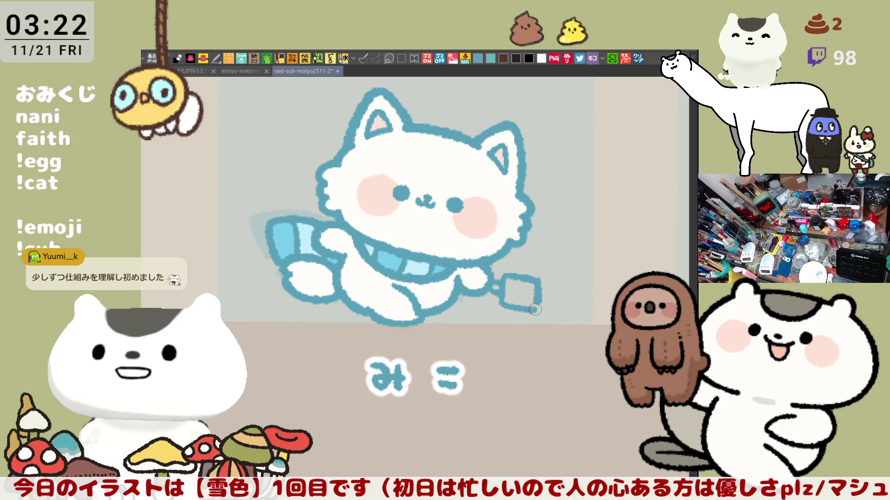
pyautogui.hotkey('ctrl', 'z')
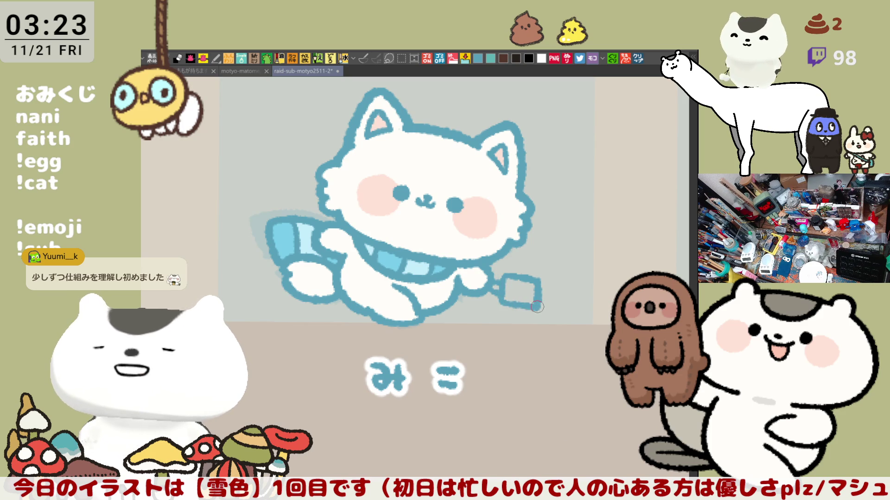
pyautogui.moveTo(502, 279); pyautogui.dragTo(536, 301)
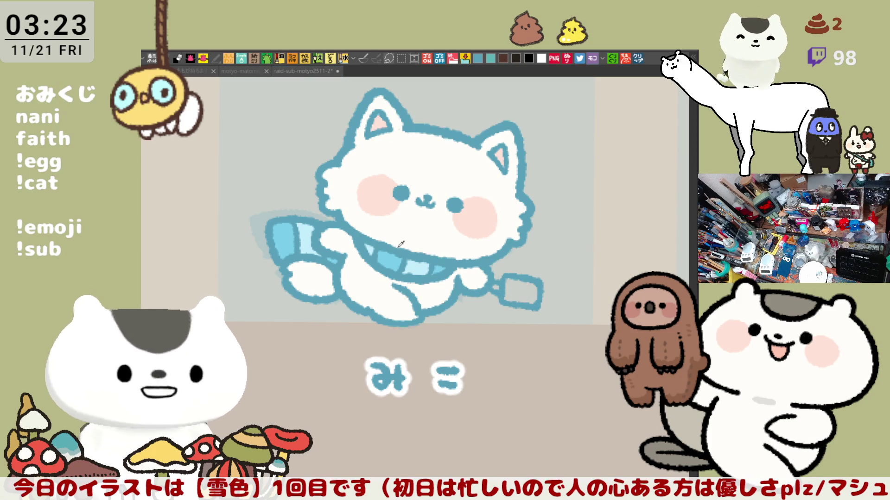
pyautogui.click(519, 287)
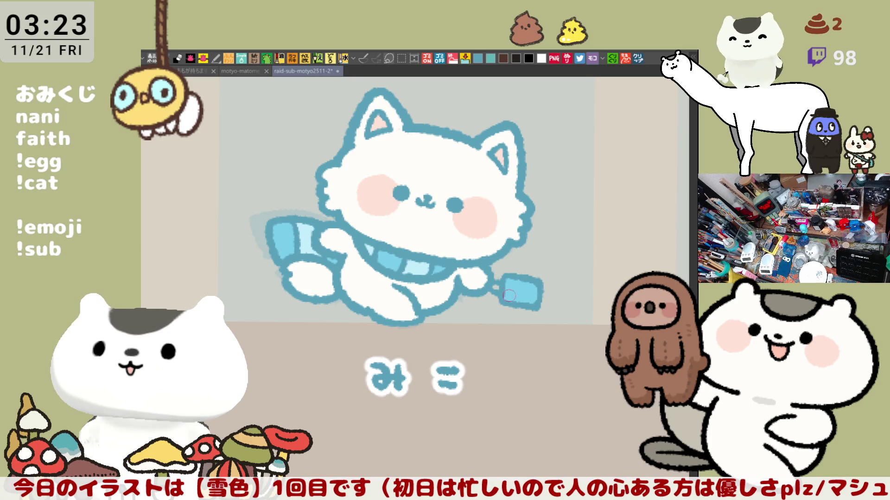
# Brush pink and white bands across the light-blue flag to make it striped
pyautogui.moveTo(527, 291); pyautogui.dragTo(505, 292)
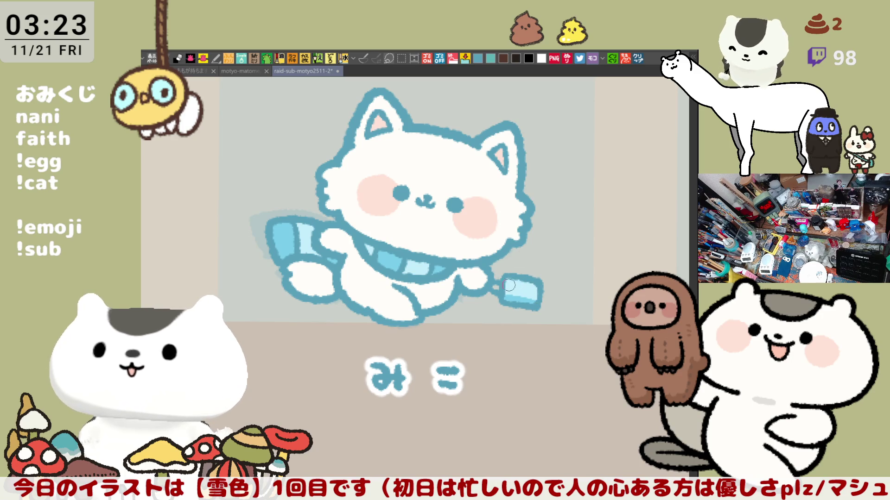
pyautogui.moveTo(535, 293)
pyautogui.mouseDown()
pyautogui.moveTo(526, 288)
pyautogui.moveTo(537, 286)
pyautogui.mouseUp()
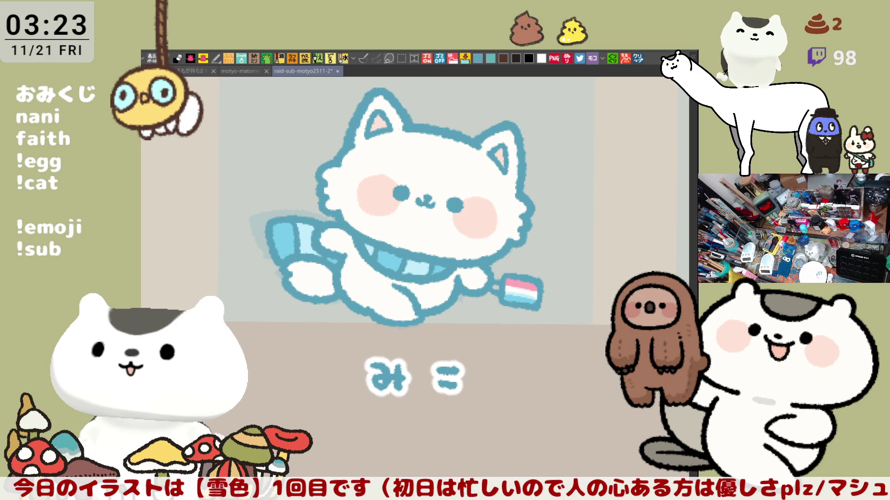
pyautogui.moveTo(507, 284); pyautogui.dragTo(541, 292)
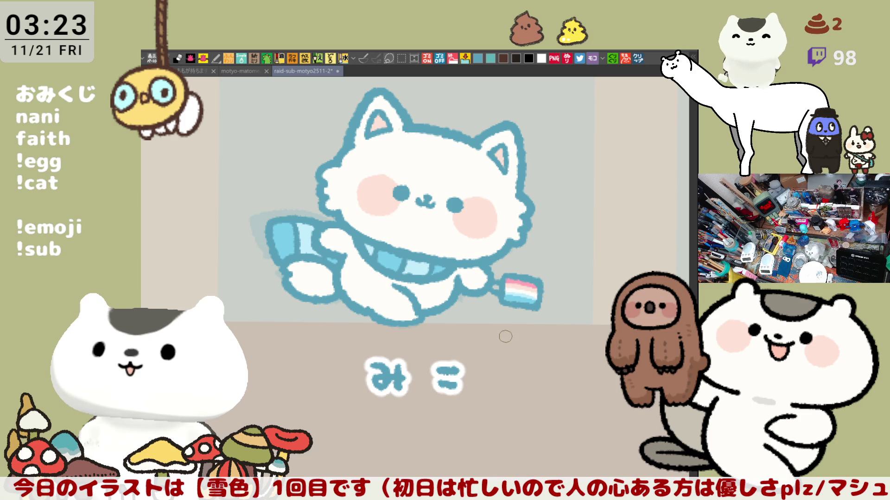
pyautogui.scroll(-2, 505, 337)
pyautogui.scroll(-2, 506, 336)
pyautogui.scroll(-2, 470, 334)
pyautogui.scroll(-2, 471, 335)
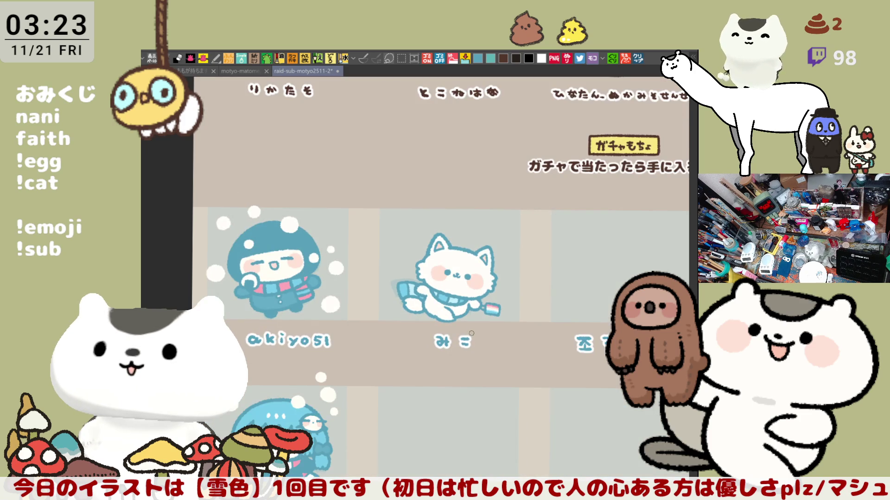
pyautogui.scroll(2, 472, 328)
pyautogui.scroll(2, 472, 328)
pyautogui.scroll(2, 472, 325)
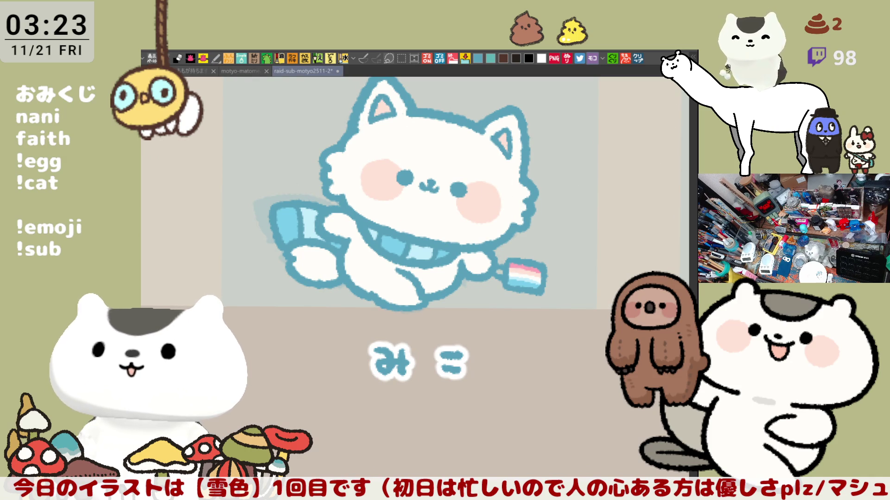
# Reframe the cat and brush a small pink pad mark onto its paw
pyautogui.moveTo(489, 159); pyautogui.dragTo(566, 208)
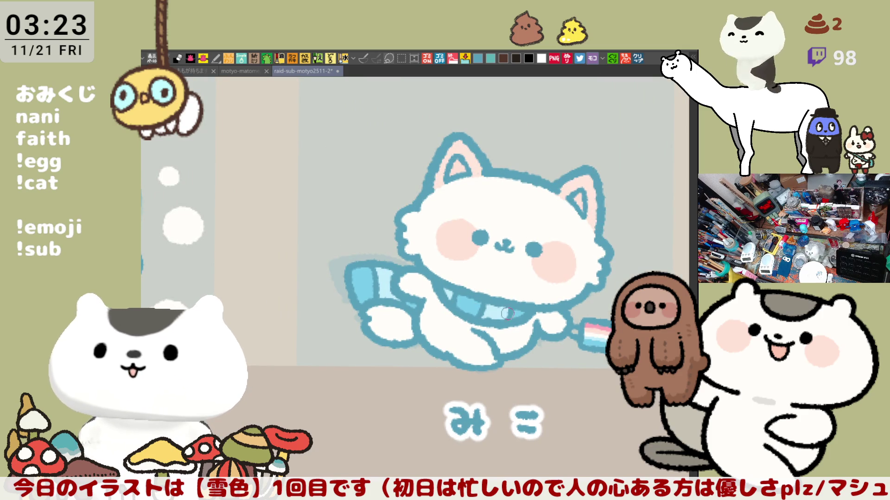
pyautogui.moveTo(387, 322); pyautogui.dragTo(404, 331)
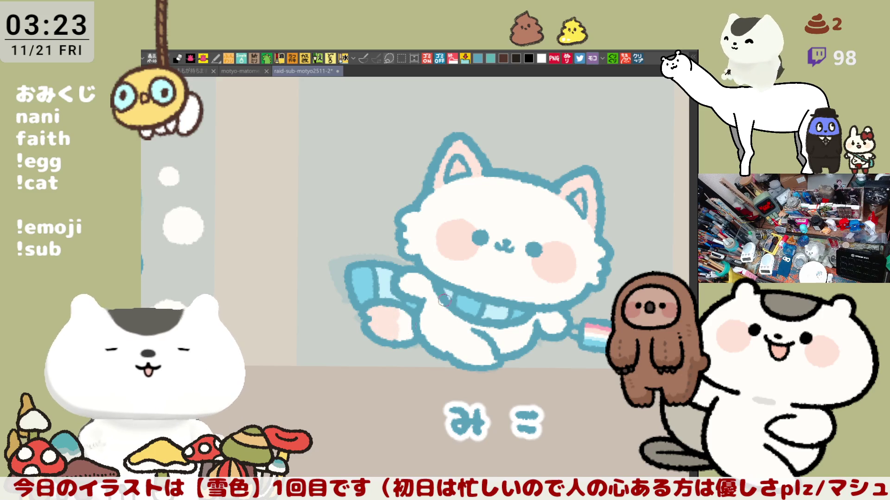
pyautogui.scroll(-5, 423, 317)
pyautogui.scroll(2, 381, 264)
pyautogui.scroll(3, 370, 260)
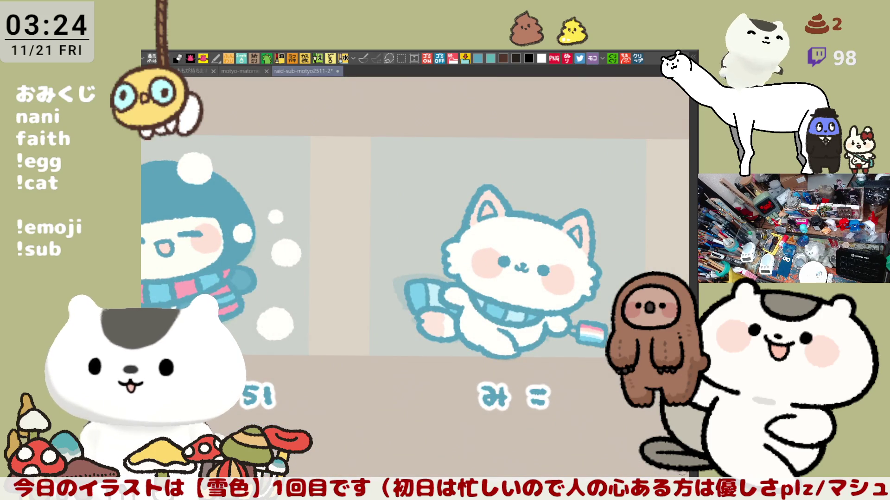
# Draw a white ring left of the cat, undoing the misses until one sits right
pyautogui.moveTo(359, 256); pyautogui.dragTo(304, 193)
pyautogui.moveTo(360, 171)
pyautogui.mouseDown()
pyautogui.moveTo(357, 201)
pyautogui.moveTo(358, 185)
pyautogui.moveTo(391, 200)
pyautogui.mouseUp()
pyautogui.hotkey('ctrl', 'z')
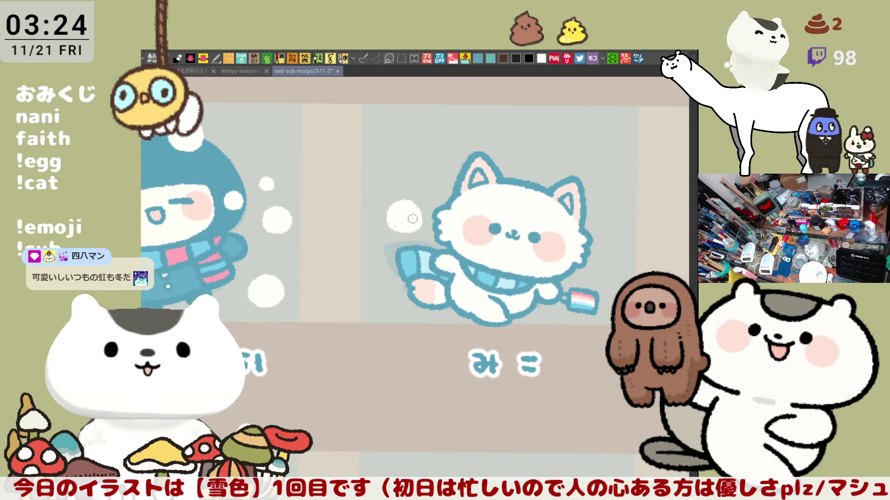
pyautogui.hotkey('ctrl', 'z')
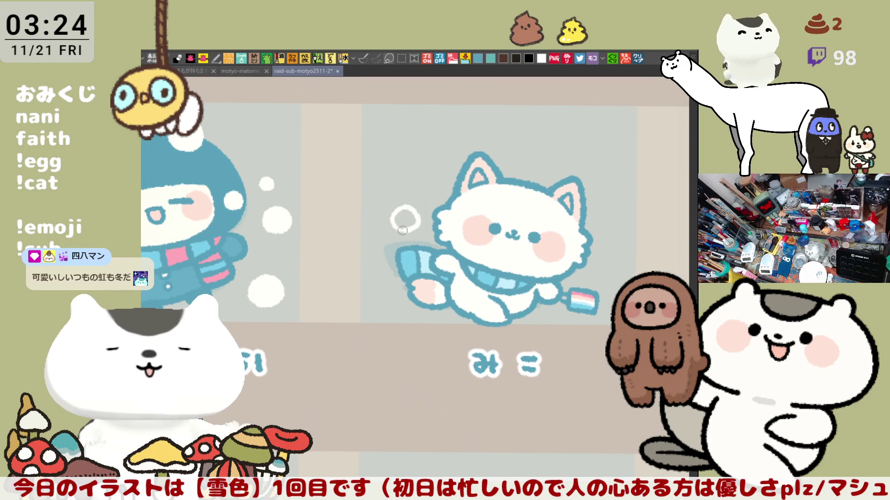
pyautogui.moveTo(401, 218)
pyautogui.mouseDown()
pyautogui.moveTo(404, 227)
pyautogui.moveTo(405, 220)
pyautogui.mouseUp()
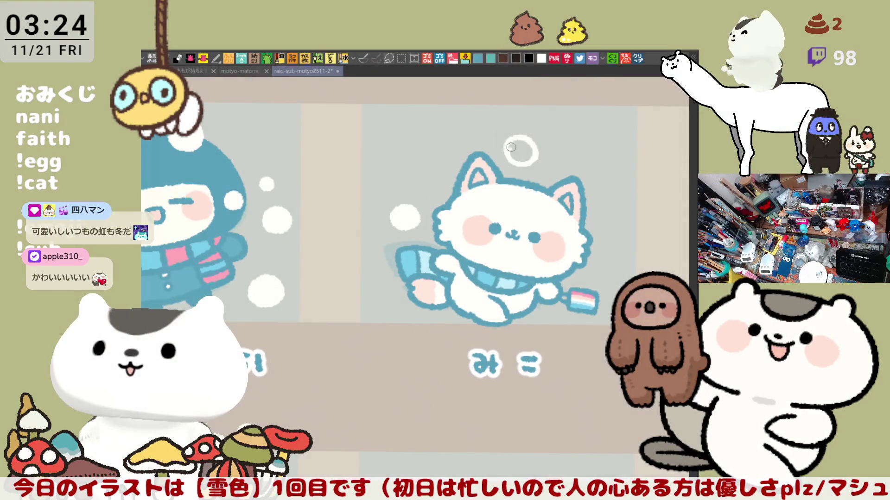
# Fill the rings above the cat solid white and draw another ring to its right
pyautogui.click(510, 147)
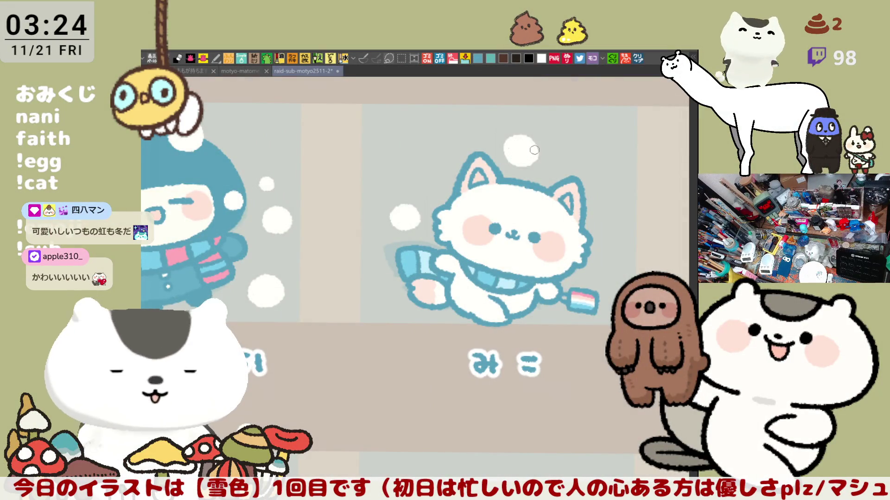
pyautogui.click(613, 219)
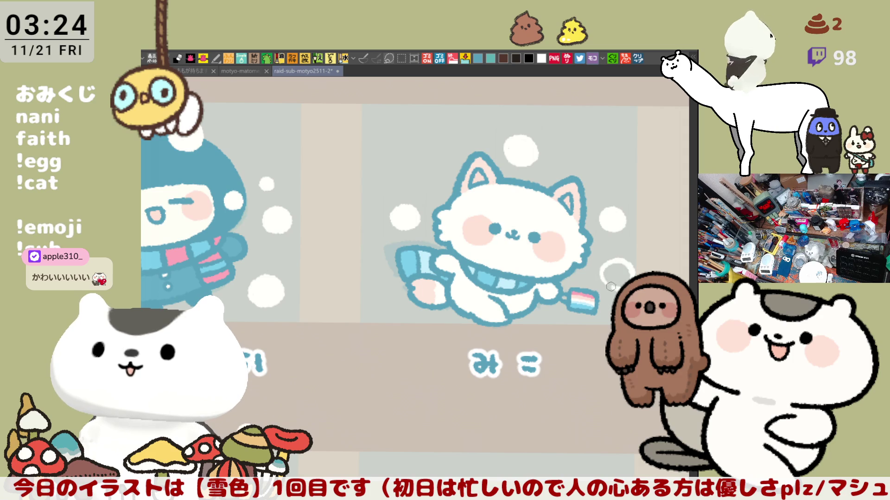
pyautogui.moveTo(614, 263); pyautogui.dragTo(621, 283)
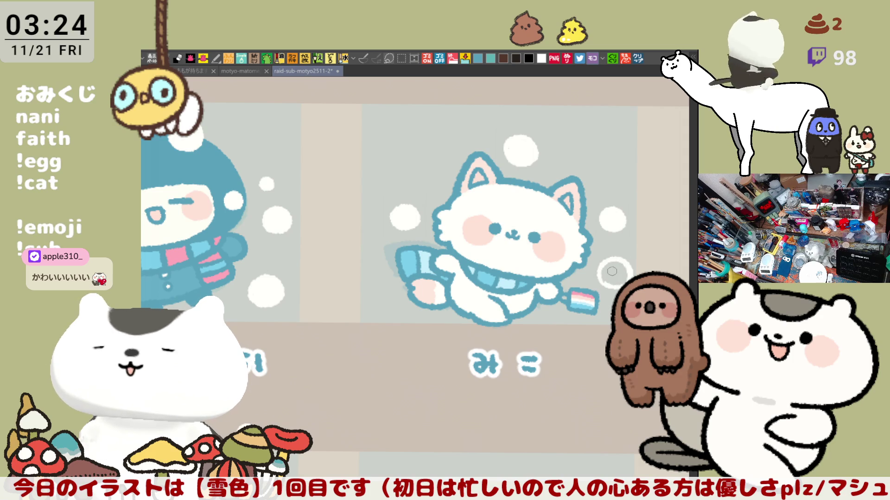
# Fill the new ring white, then select the right-hand snowball with an ellipse and move it upward
pyautogui.click(610, 273)
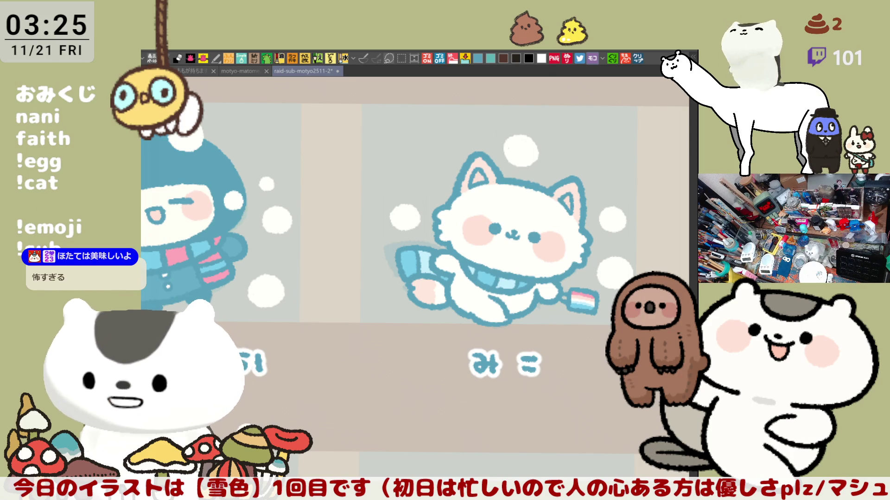
pyautogui.moveTo(620, 293); pyautogui.dragTo(571, 256)
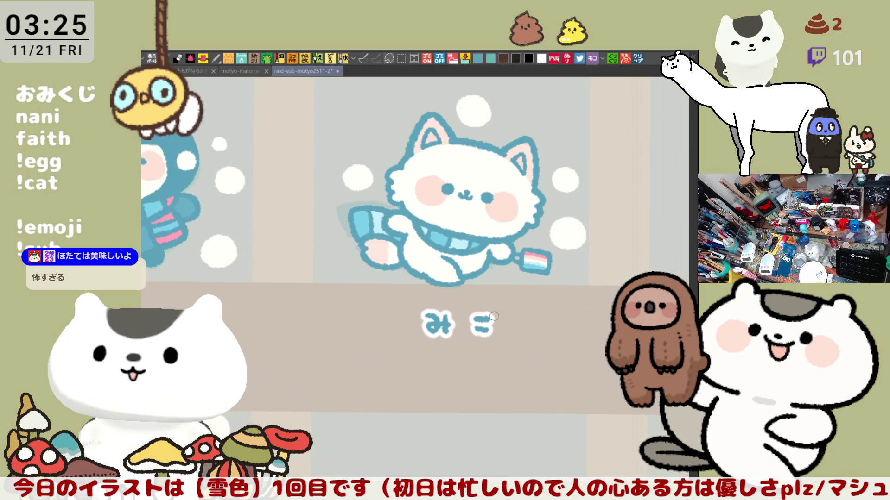
pyautogui.press('m')
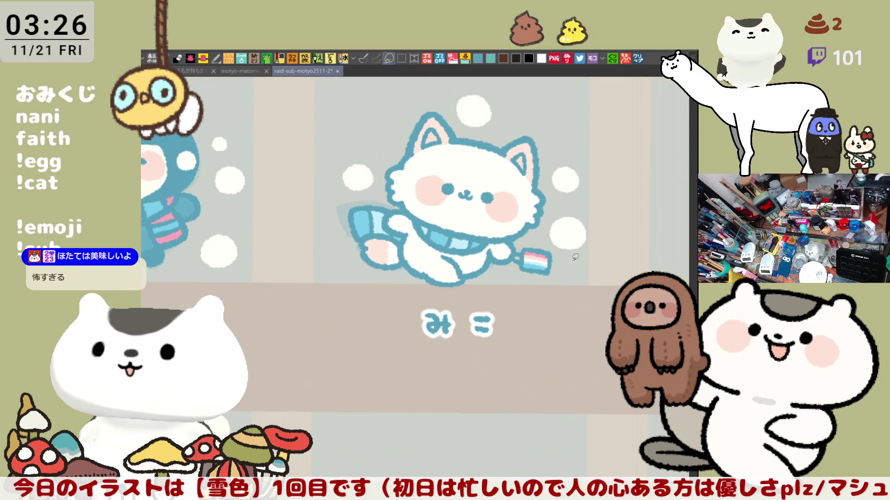
pyautogui.moveTo(548, 222); pyautogui.dragTo(602, 224)
pyautogui.moveTo(556, 250)
pyautogui.mouseDown()
pyautogui.moveTo(576, 252)
pyautogui.moveTo(568, 183)
pyautogui.mouseUp()
pyautogui.hotkey('ctrl', 'd')
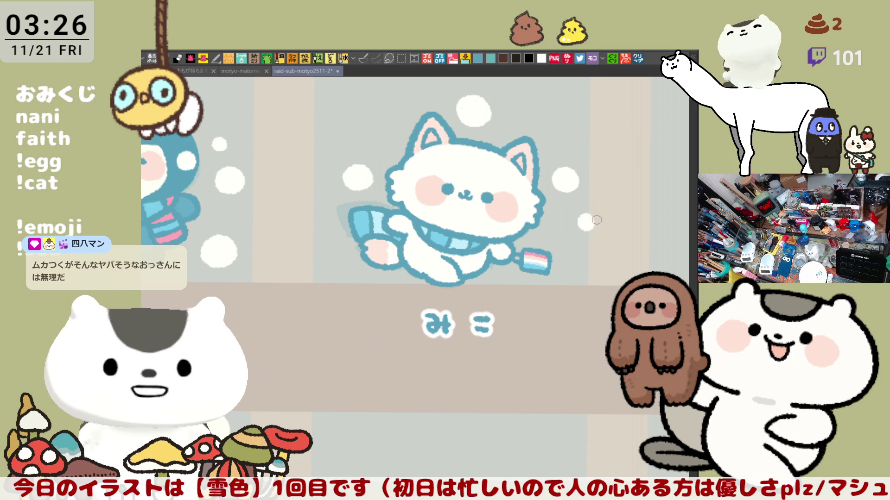
pyautogui.scroll(3, 454, 146)
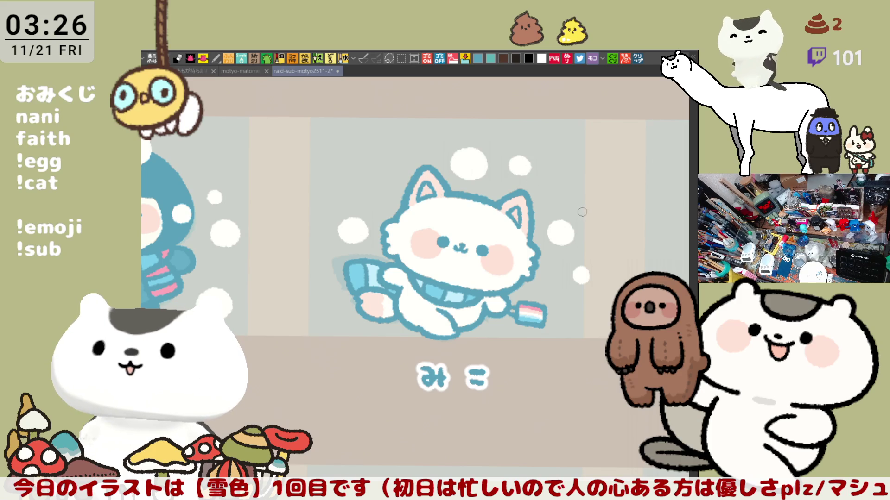
# Add a small light curve above the snowballs after reframing the panel
pyautogui.moveTo(567, 204); pyautogui.dragTo(551, 239)
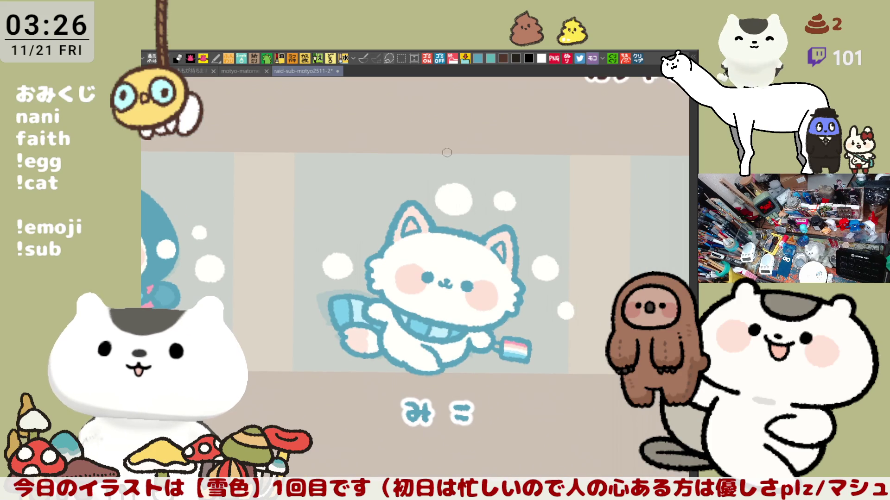
pyautogui.moveTo(440, 161); pyautogui.dragTo(443, 170)
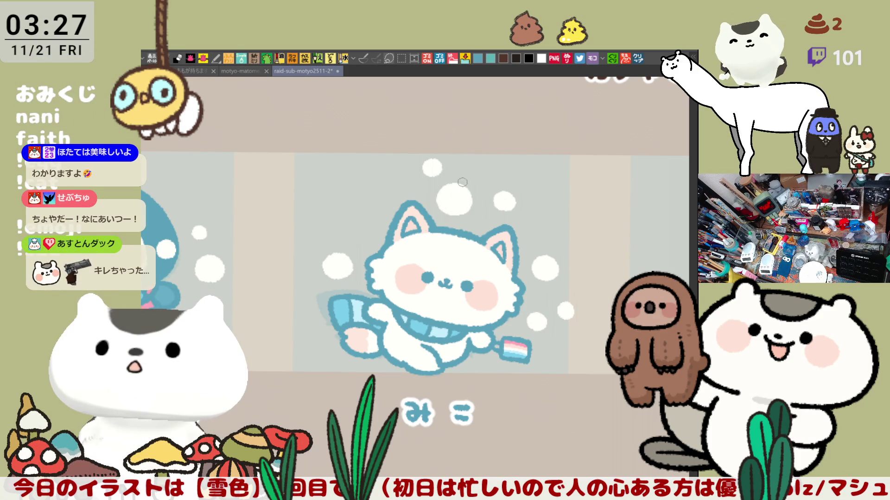
# Try a white ring left of the cat, undo it, and save the illustration
pyautogui.moveTo(487, 340)
pyautogui.mouseDown()
pyautogui.moveTo(472, 266)
pyautogui.moveTo(531, 291)
pyautogui.mouseUp()
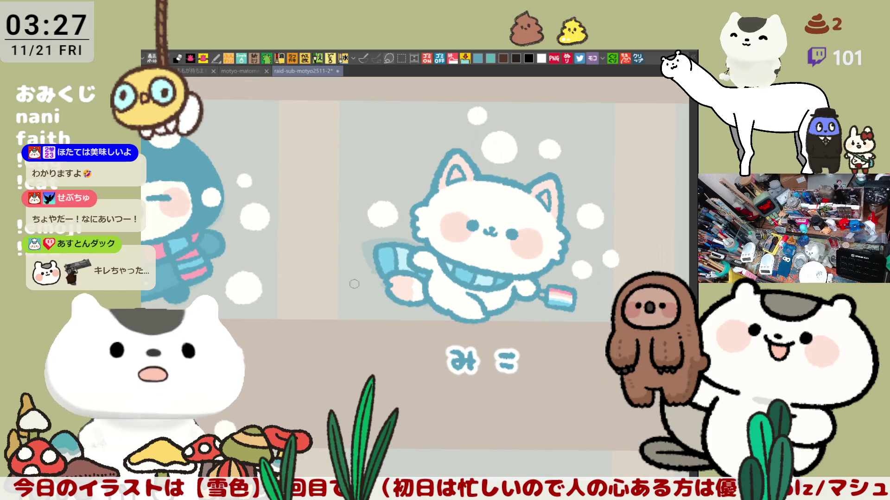
pyautogui.moveTo(346, 292)
pyautogui.mouseDown()
pyautogui.moveTo(356, 267)
pyautogui.moveTo(352, 285)
pyautogui.moveTo(372, 281)
pyautogui.mouseUp()
pyautogui.hotkey('ctrl', 'z')
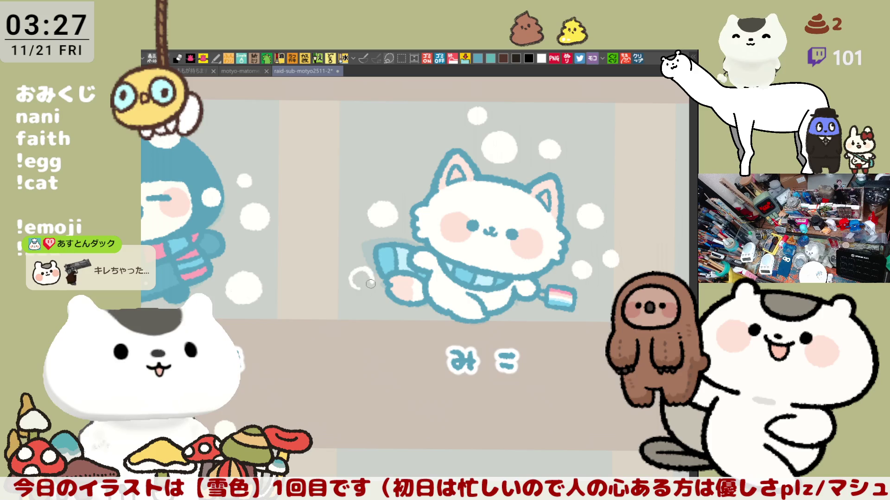
pyautogui.hotkey('ctrl', 'z')
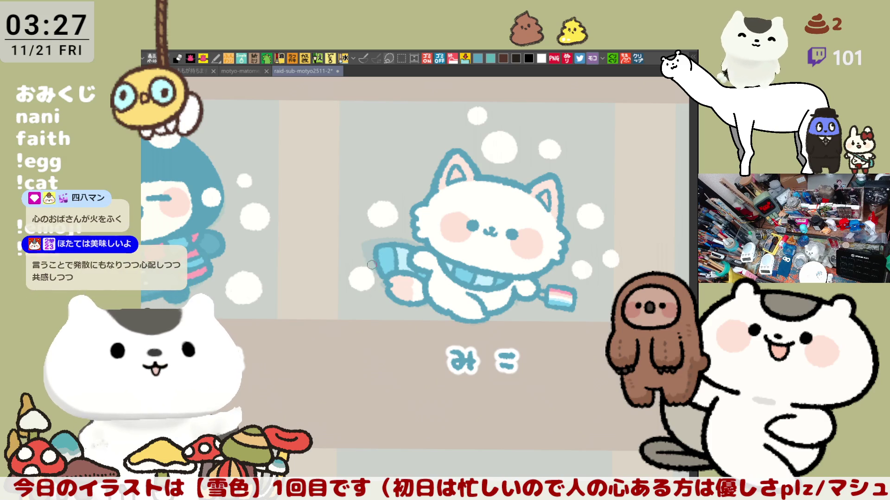
pyautogui.hotkey('ctrl', 's')
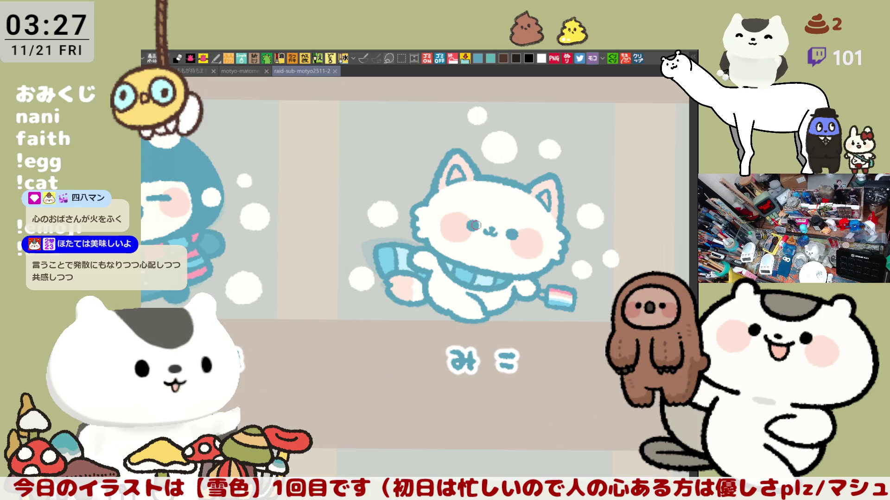
pyautogui.moveTo(473, 224); pyautogui.dragTo(556, 266)
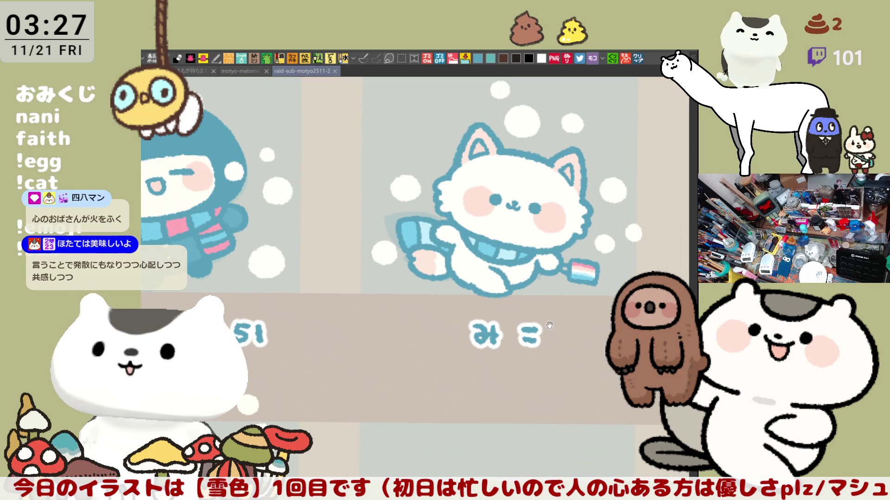
pyautogui.moveTo(549, 325); pyautogui.dragTo(524, 382)
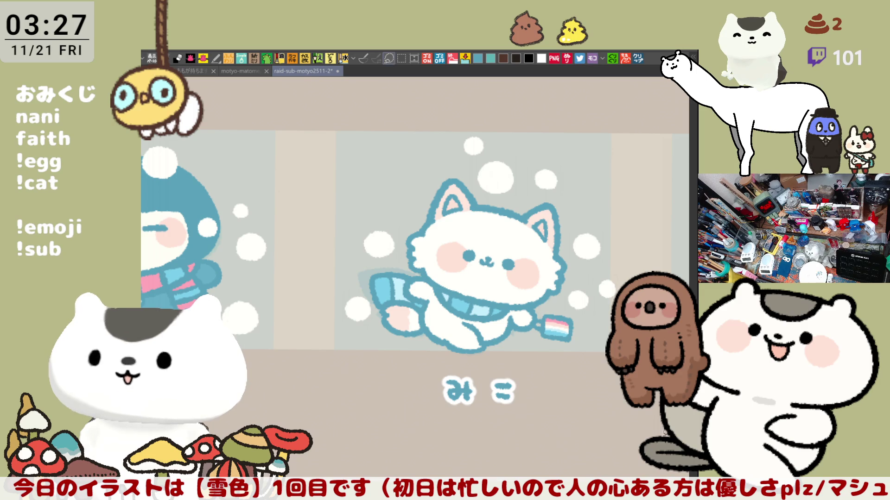
pyautogui.press('m')
pyautogui.moveTo(369, 280)
pyautogui.mouseDown()
pyautogui.moveTo(390, 334)
pyautogui.moveTo(362, 317)
pyautogui.mouseUp()
pyautogui.hotkey('ctrl', 'd')
pyautogui.hscroll(1, 386, 294)
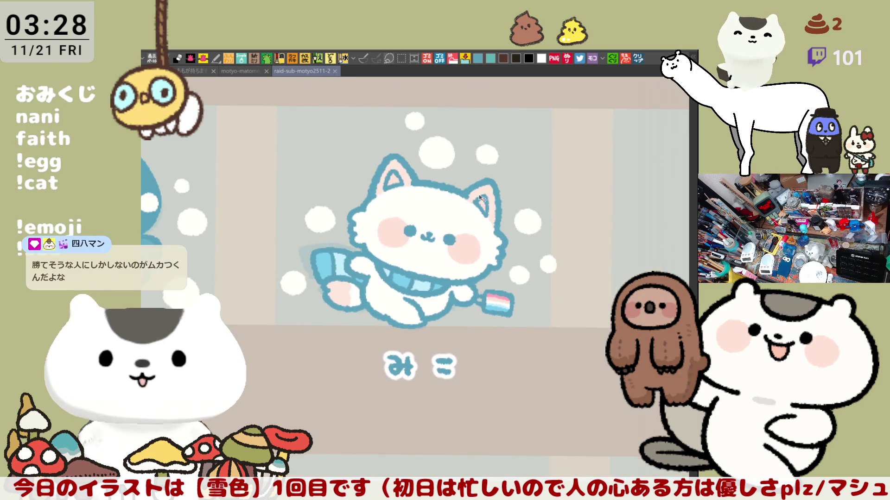
pyautogui.hscroll(2, 459, 250)
pyautogui.hscroll(2, 439, 271)
pyautogui.hscroll(1, 440, 271)
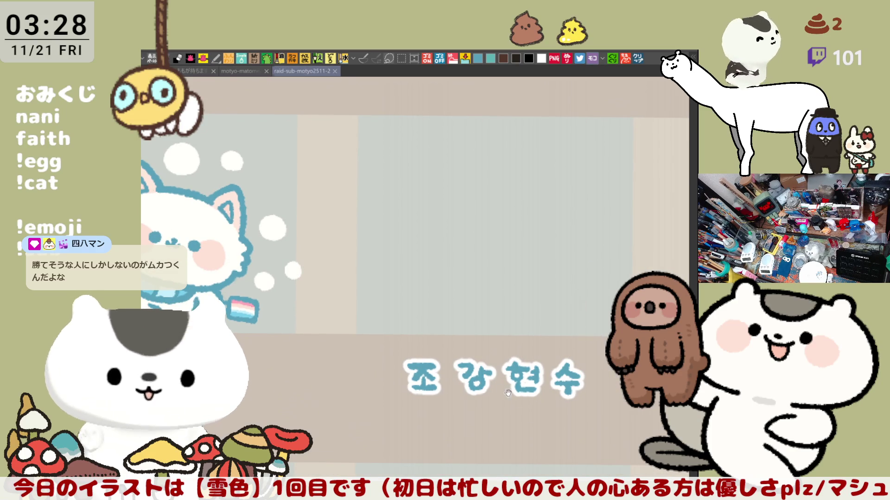
pyautogui.scroll(2, 415, 261)
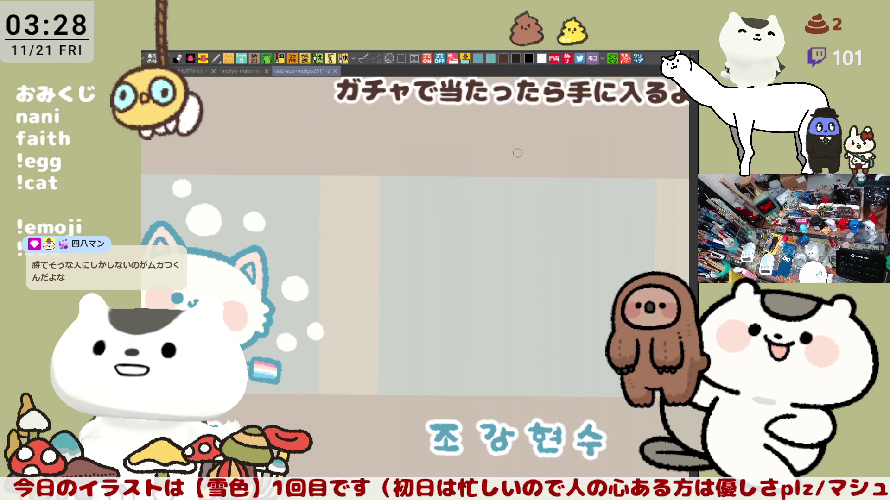
# Pan the blank 조강현수 panel's drawing area into view and try a first curved stroke
pyautogui.moveTo(447, 264); pyautogui.dragTo(371, 209)
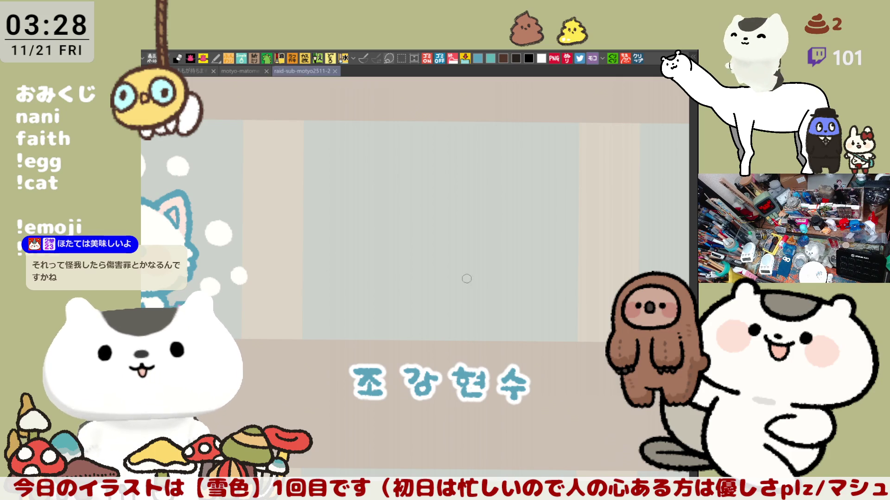
pyautogui.moveTo(441, 229); pyautogui.dragTo(405, 271)
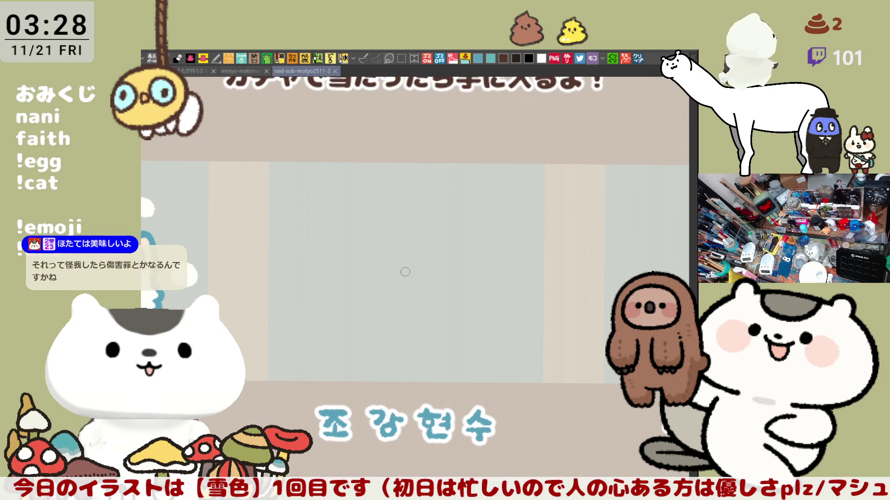
pyautogui.scroll(2, 405, 271)
pyautogui.scroll(2, 405, 272)
pyautogui.scroll(1, 405, 272)
pyautogui.scroll(-2, 406, 272)
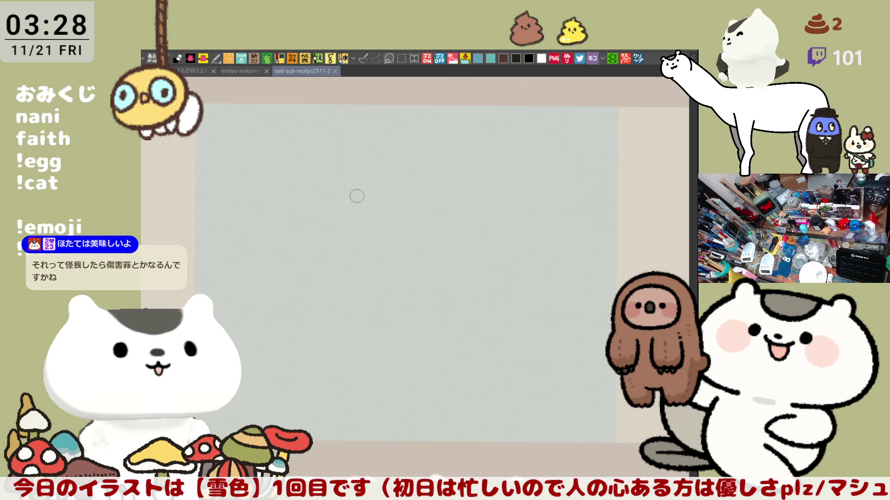
pyautogui.moveTo(335, 206); pyautogui.dragTo(379, 299)
# Sketch the blue left and bottom curve of the round body, redoing it and rotating the canvas until it reads well
pyautogui.hotkey('ctrl', 'z')
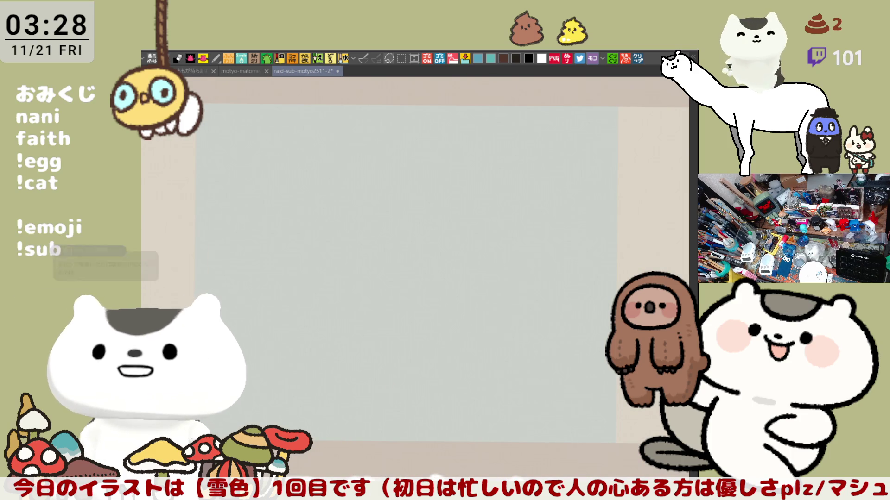
pyautogui.moveTo(327, 194)
pyautogui.mouseDown()
pyautogui.moveTo(310, 258)
pyautogui.moveTo(380, 293)
pyautogui.mouseUp()
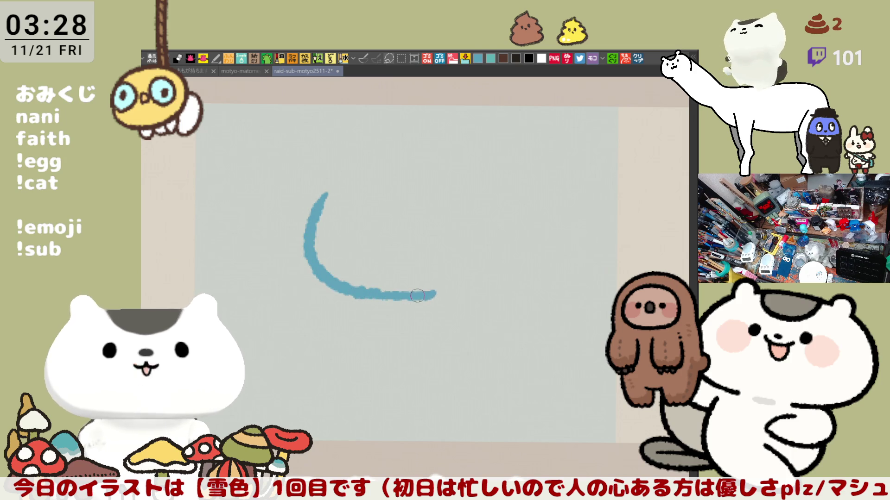
pyautogui.hotkey('ctrl', 'z')
pyautogui.moveTo(330, 196)
pyautogui.mouseDown()
pyautogui.moveTo(317, 209)
pyautogui.moveTo(396, 294)
pyautogui.mouseUp()
pyautogui.hotkey('ctrl', 'z')
pyautogui.moveTo(343, 193)
pyautogui.mouseDown()
pyautogui.moveTo(365, 284)
pyautogui.moveTo(400, 289)
pyautogui.mouseUp()
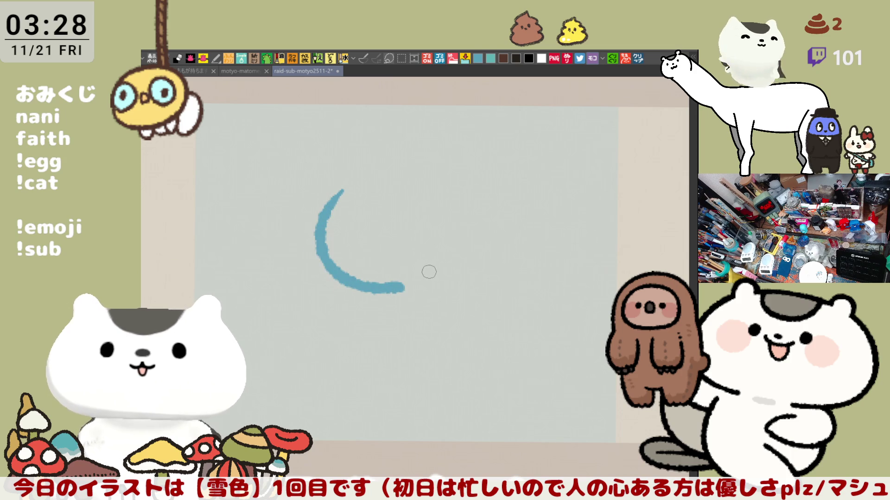
pyautogui.hotkey('ctrl', 'z')
pyautogui.press('-')
pyautogui.moveTo(324, 211); pyautogui.dragTo(373, 311)
pyautogui.hotkey('ctrl', 'z')
pyautogui.moveTo(319, 210); pyautogui.dragTo(379, 311)
pyautogui.hotkey('ctrl', 'z')
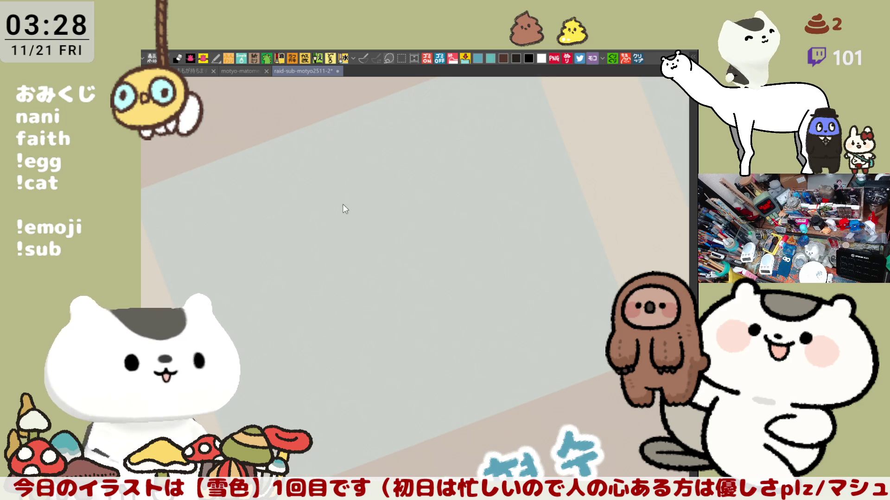
pyautogui.press('^')
pyautogui.press('^')
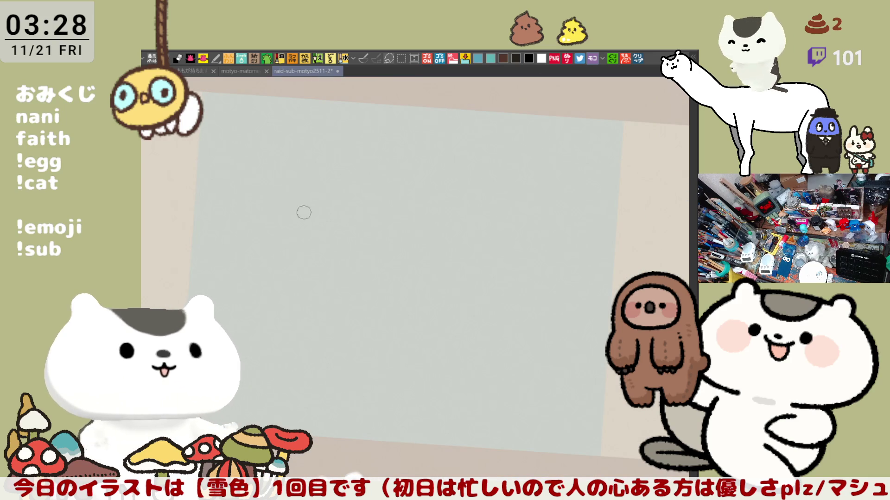
pyautogui.moveTo(336, 187)
pyautogui.mouseDown()
pyautogui.moveTo(307, 224)
pyautogui.moveTo(351, 299)
pyautogui.moveTo(439, 302)
pyautogui.mouseUp()
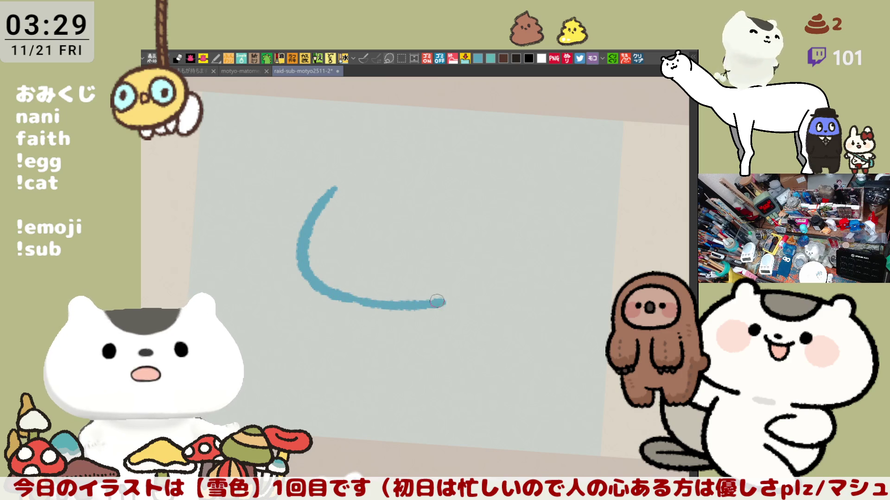
pyautogui.moveTo(324, 197)
pyautogui.mouseDown()
pyautogui.moveTo(404, 195)
pyautogui.moveTo(385, 230)
pyautogui.mouseUp()
pyautogui.hotkey('ctrl', 'z')
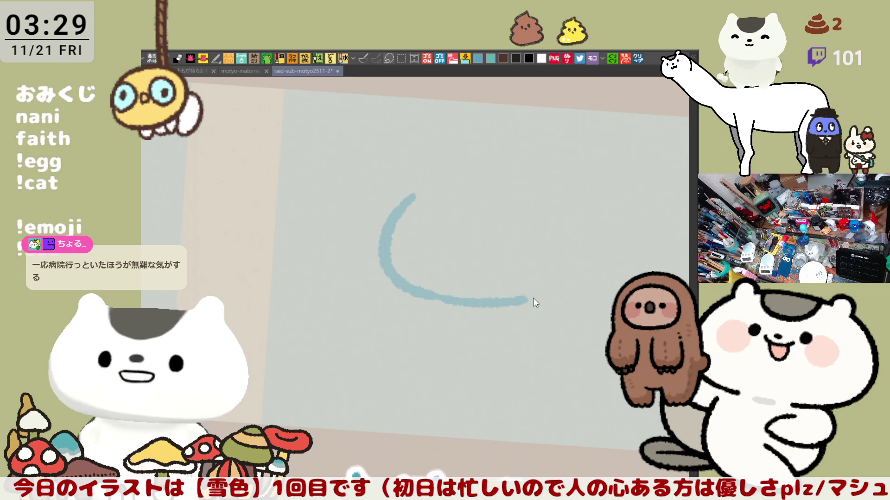
# Draw the right-side arc of the body and a small hooked tail stroke below it, redoing the attempts
pyautogui.moveTo(558, 259)
pyautogui.mouseDown()
pyautogui.moveTo(559, 291)
pyautogui.moveTo(577, 263)
pyautogui.mouseUp()
pyautogui.hotkey('ctrl', 'z')
pyautogui.hotkey('ctrl', 'z')
pyautogui.moveTo(486, 183); pyautogui.dragTo(518, 309)
pyautogui.hotkey('ctrl', 'z')
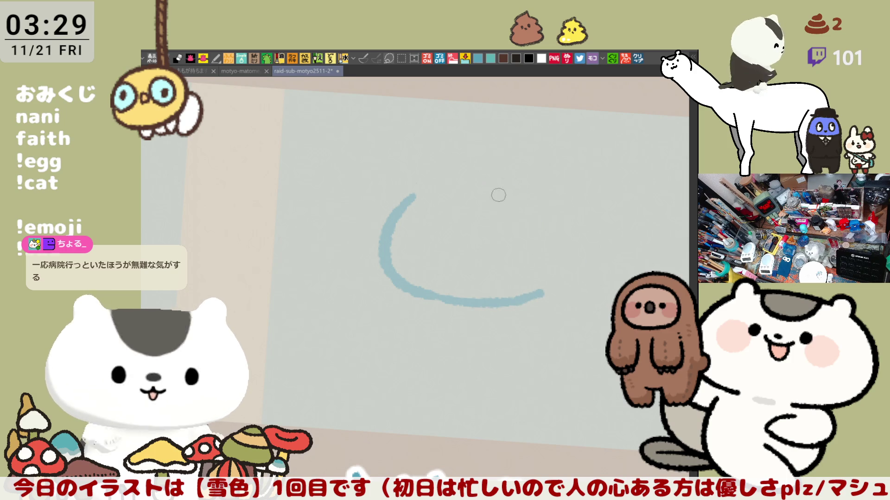
pyautogui.moveTo(472, 188); pyautogui.dragTo(528, 319)
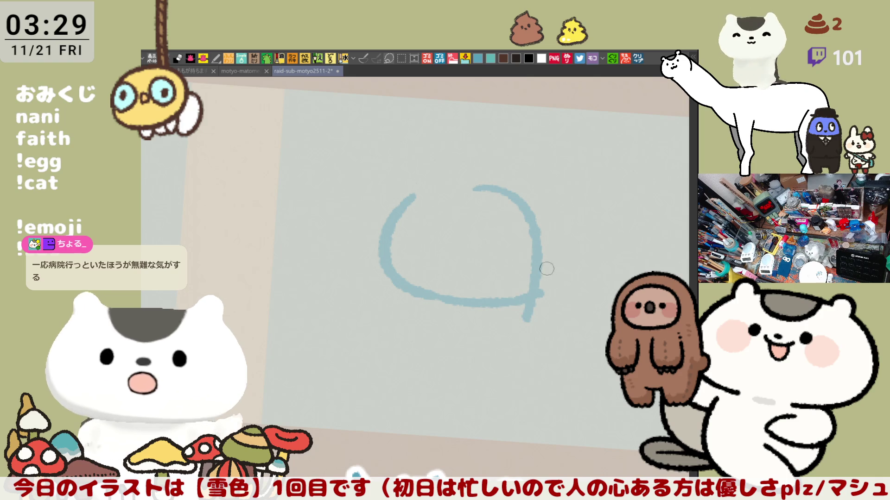
pyautogui.moveTo(561, 266); pyautogui.dragTo(552, 332)
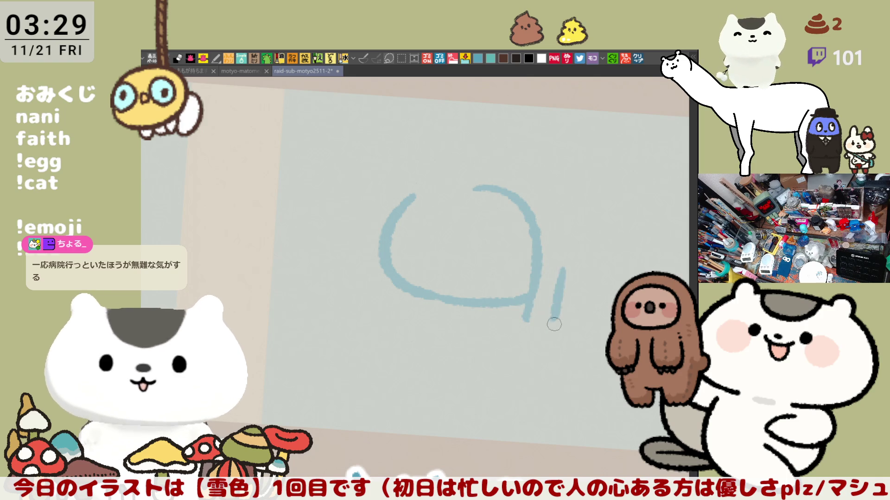
pyautogui.hotkey('ctrl', 'z')
pyautogui.moveTo(562, 263); pyautogui.dragTo(546, 329)
pyautogui.hotkey('ctrl', 'z')
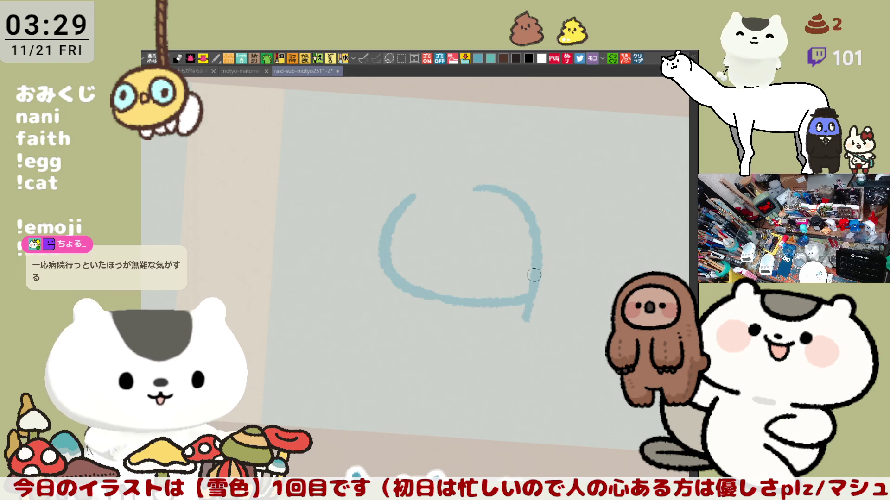
pyautogui.moveTo(534, 278); pyautogui.dragTo(550, 338)
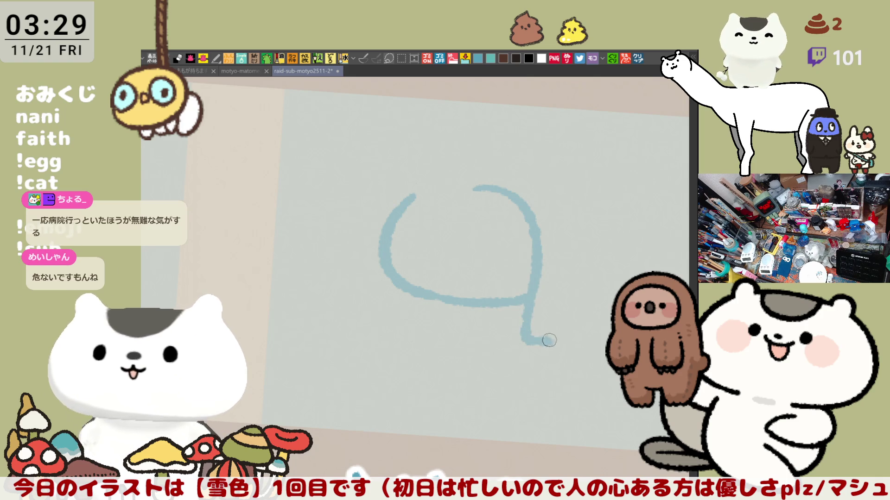
pyautogui.hotkey('ctrl', 'z')
pyautogui.moveTo(540, 278)
pyautogui.mouseDown()
pyautogui.moveTo(521, 318)
pyautogui.moveTo(556, 328)
pyautogui.moveTo(548, 325)
pyautogui.mouseUp()
pyautogui.hotkey('ctrl', 'z')
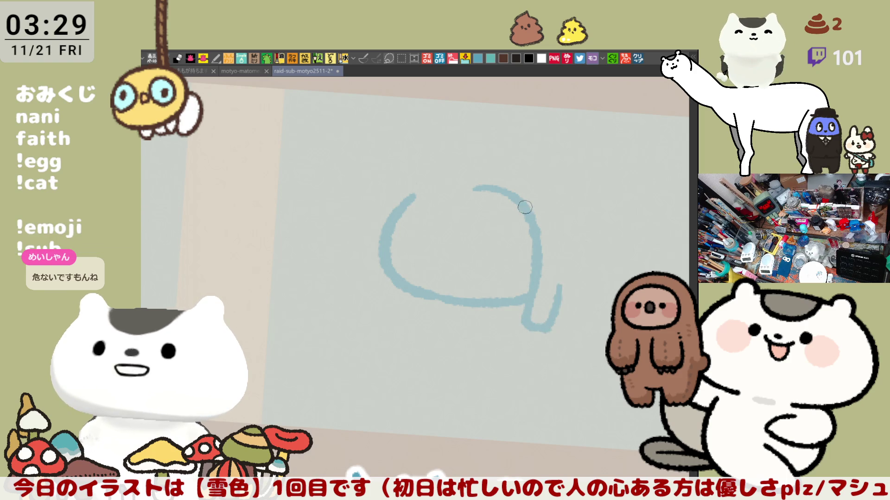
# Close the gap at the top of the outline and redraw the left side ending in a foot
pyautogui.moveTo(433, 184); pyautogui.dragTo(453, 185)
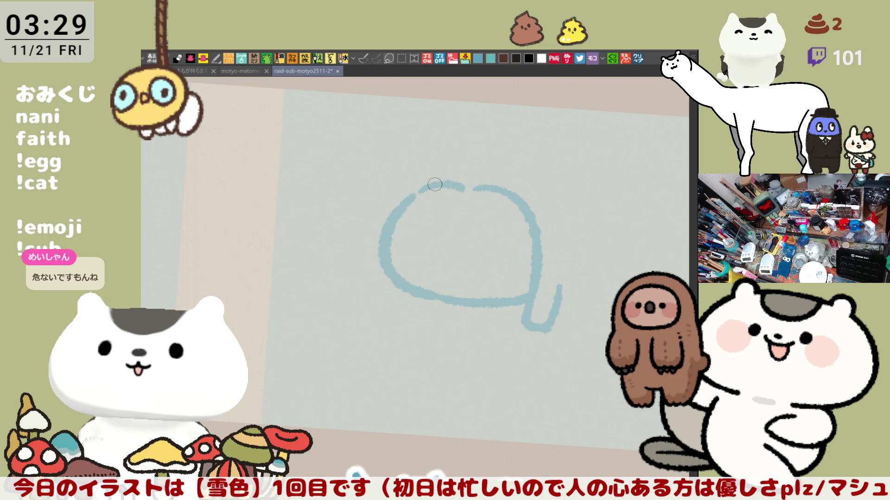
pyautogui.moveTo(405, 198); pyautogui.dragTo(373, 292)
pyautogui.hotkey('ctrl', 'z')
pyautogui.moveTo(407, 199)
pyautogui.mouseDown()
pyautogui.moveTo(389, 301)
pyautogui.moveTo(407, 306)
pyautogui.mouseUp()
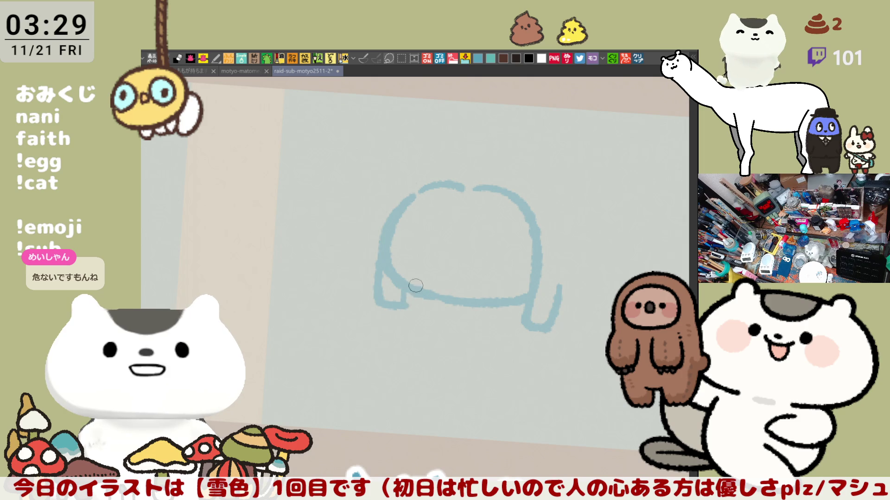
# Draw a long arc sweeping over the head and down the right side, retrying until it fits
pyautogui.moveTo(410, 190); pyautogui.dragTo(506, 165)
pyautogui.hotkey('ctrl', 'z')
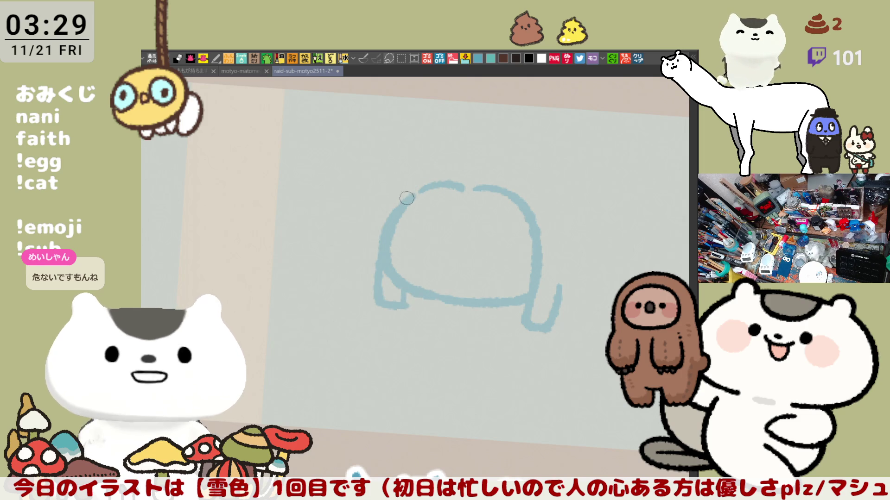
pyautogui.moveTo(407, 197); pyautogui.dragTo(520, 170)
pyautogui.hotkey('ctrl', 'z')
pyautogui.moveTo(407, 197)
pyautogui.mouseDown()
pyautogui.moveTo(546, 177)
pyautogui.moveTo(615, 233)
pyautogui.mouseUp()
pyautogui.hotkey('ctrl', 'z')
pyautogui.hotkey('ctrl', 'z')
pyautogui.moveTo(406, 197); pyautogui.dragTo(534, 174)
pyautogui.hotkey('ctrl', 'z')
pyautogui.moveTo(405, 198)
pyautogui.mouseDown()
pyautogui.moveTo(520, 173)
pyautogui.moveTo(564, 204)
pyautogui.mouseUp()
pyautogui.hotkey('ctrl', 'z')
pyautogui.moveTo(501, 167)
pyautogui.mouseDown()
pyautogui.moveTo(577, 223)
pyautogui.moveTo(590, 287)
pyautogui.mouseUp()
pyautogui.hotkey('ctrl', 'z')
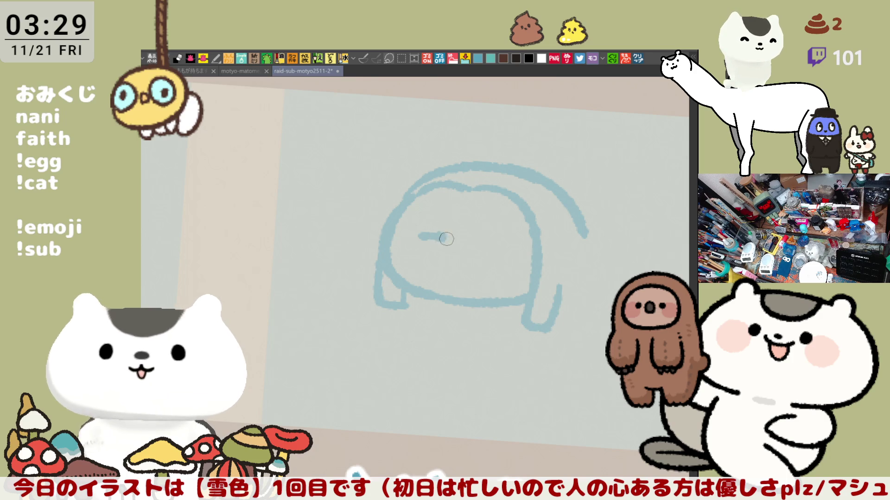
# Draw the closed smiling eyes and small open mouth, mirroring the view to check them
pyautogui.moveTo(420, 234); pyautogui.dragTo(444, 234)
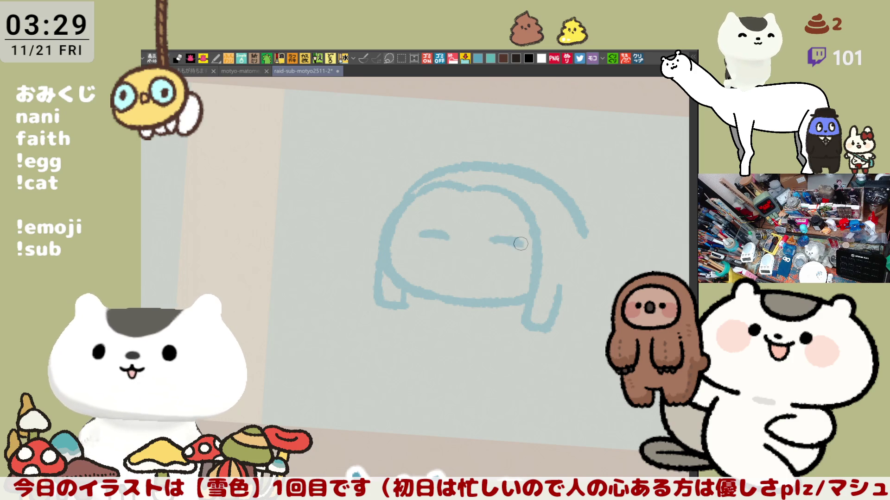
pyautogui.hotkey('ctrl', 'z')
pyautogui.moveTo(417, 236); pyautogui.dragTo(513, 248)
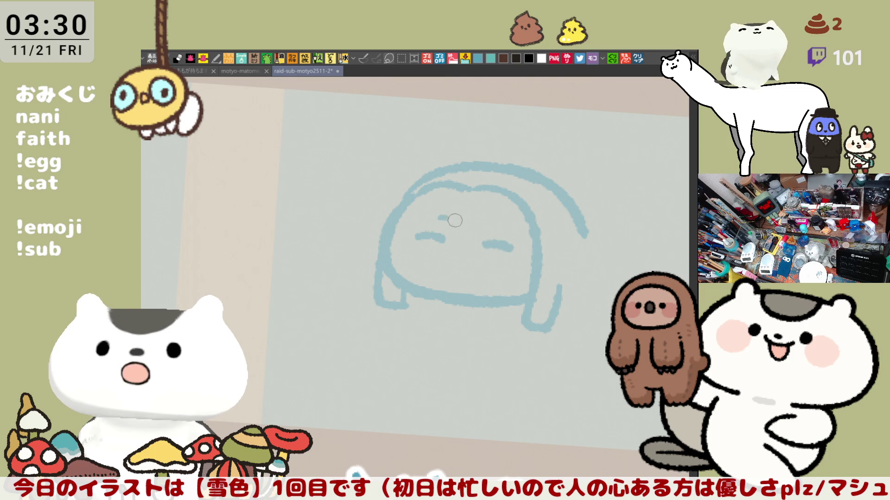
pyautogui.moveTo(431, 213); pyautogui.dragTo(443, 213)
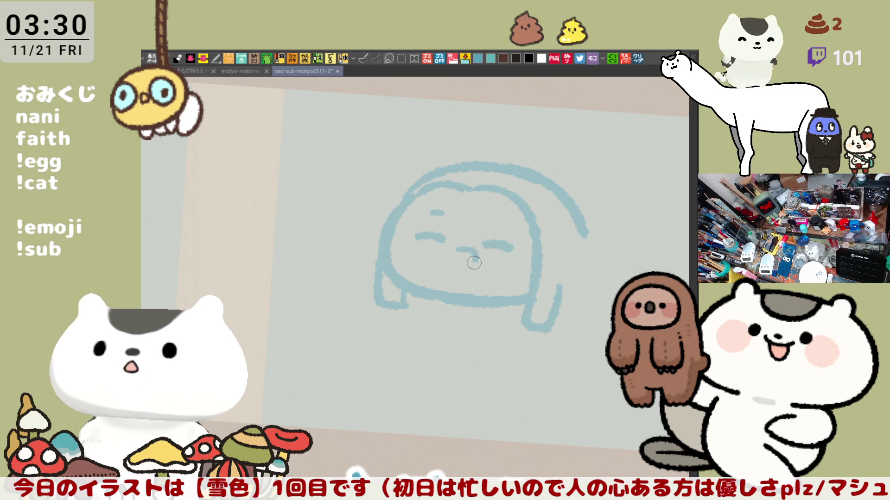
pyautogui.moveTo(474, 256); pyautogui.dragTo(457, 248)
pyautogui.press('h')
pyautogui.press('h')
# Thicken the top of the head outline and hatch hair strokes along its upper right
pyautogui.moveTo(556, 297); pyautogui.dragTo(416, 270)
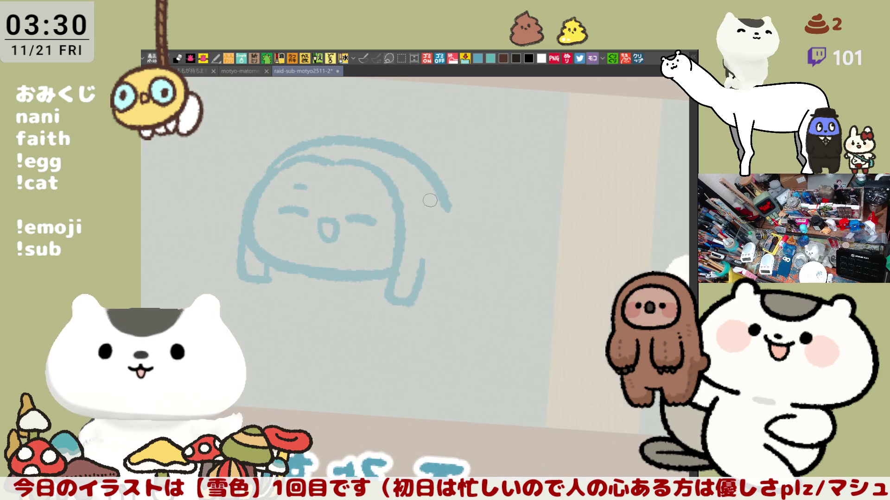
pyautogui.moveTo(313, 151)
pyautogui.mouseDown()
pyautogui.moveTo(334, 145)
pyautogui.moveTo(414, 164)
pyautogui.moveTo(365, 164)
pyautogui.mouseUp()
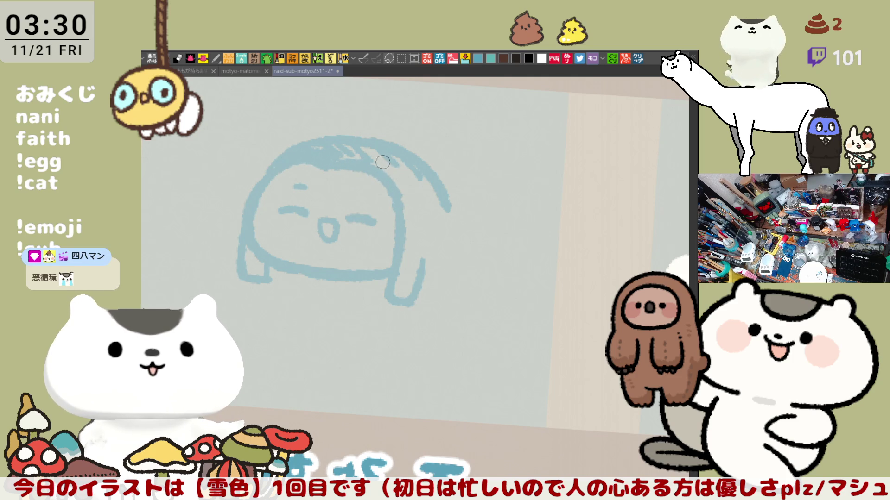
pyautogui.moveTo(369, 143); pyautogui.dragTo(416, 200)
pyautogui.moveTo(410, 167); pyautogui.dragTo(425, 170)
pyautogui.moveTo(430, 200); pyautogui.dragTo(417, 232)
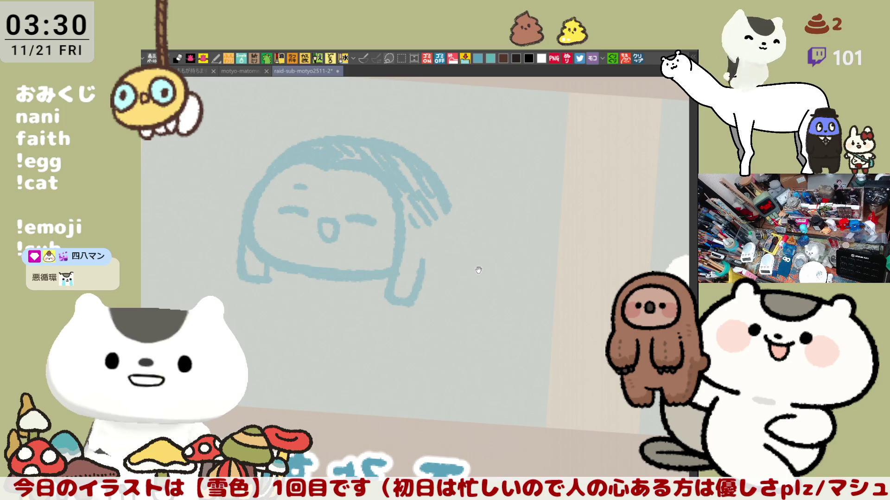
pyautogui.hscroll(5, 447, 196)
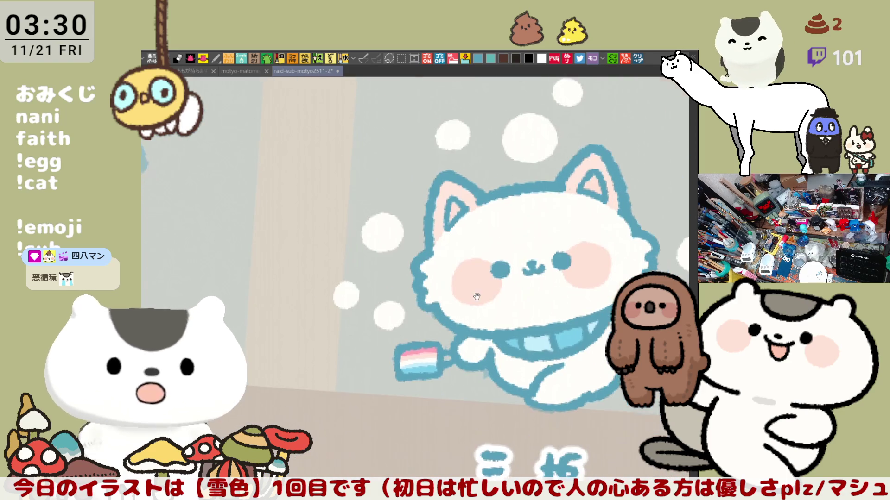
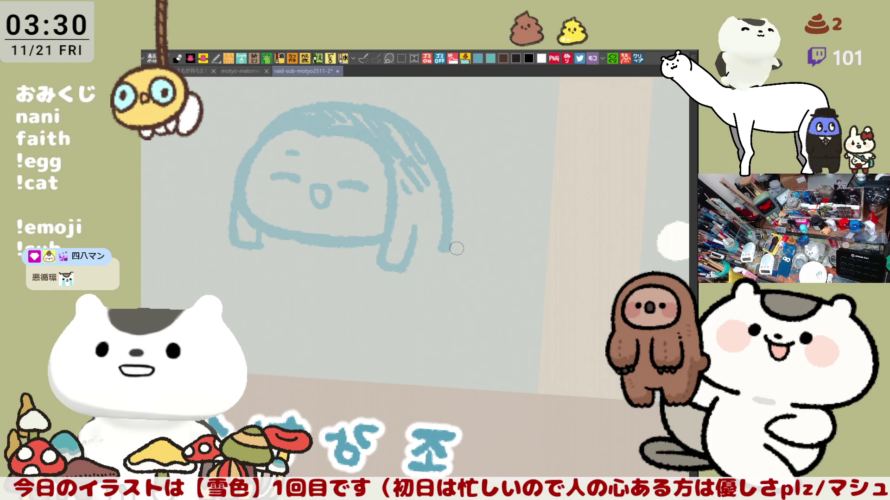
# Extend the light-blue hair down the right side to the foot with hatching and a curled end
pyautogui.hotkey('ctrl', 'z')
pyautogui.moveTo(424, 139); pyautogui.dragTo(437, 245)
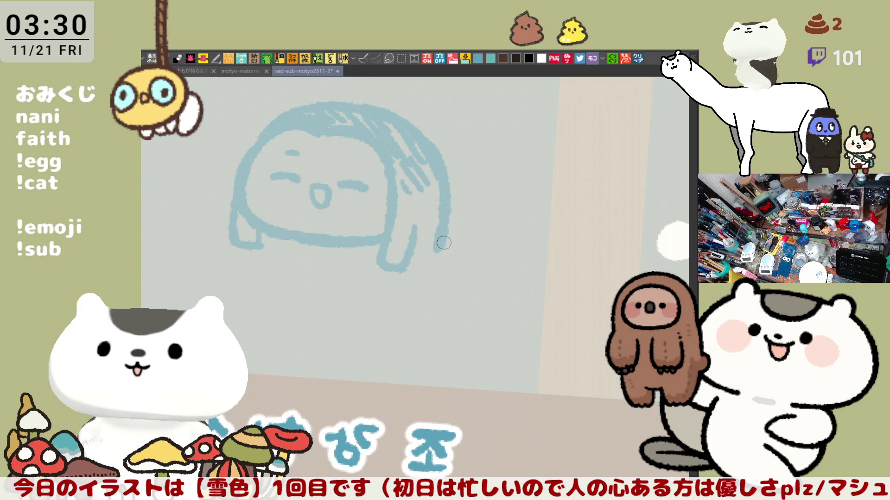
pyautogui.moveTo(400, 188); pyautogui.dragTo(421, 188)
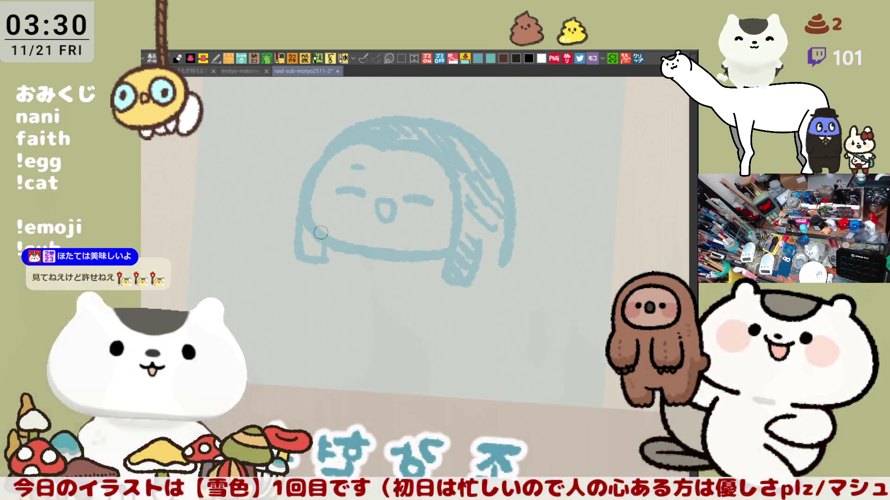
pyautogui.moveTo(511, 267); pyautogui.dragTo(542, 289)
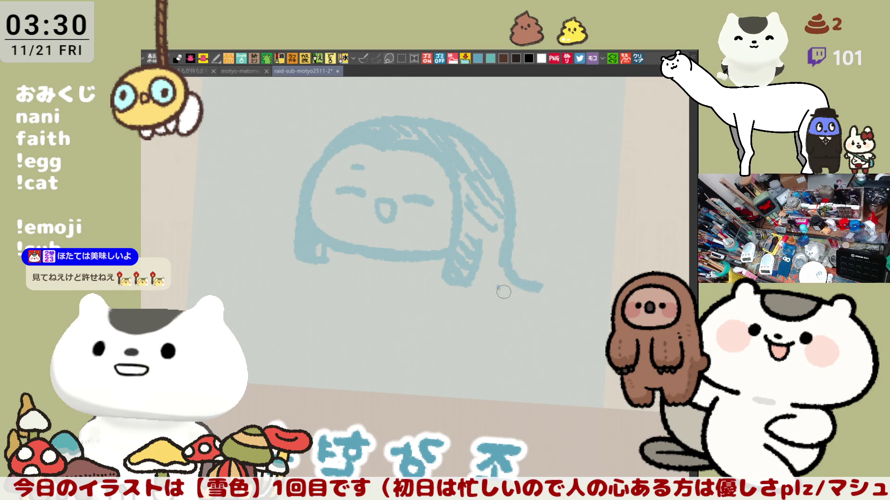
pyautogui.moveTo(493, 290); pyautogui.dragTo(540, 295)
pyautogui.moveTo(499, 265); pyautogui.dragTo(512, 292)
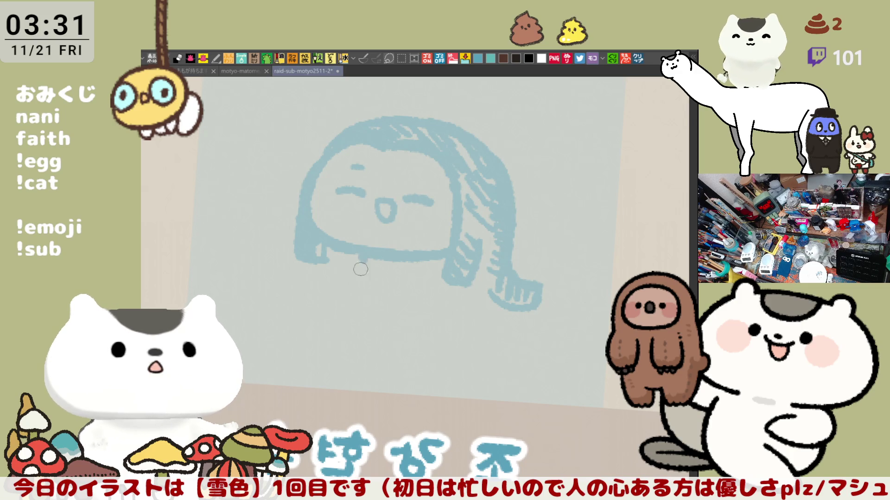
# Sketch a scalloped U-shaped collar below the face in light blue
pyautogui.moveTo(352, 262); pyautogui.dragTo(373, 266)
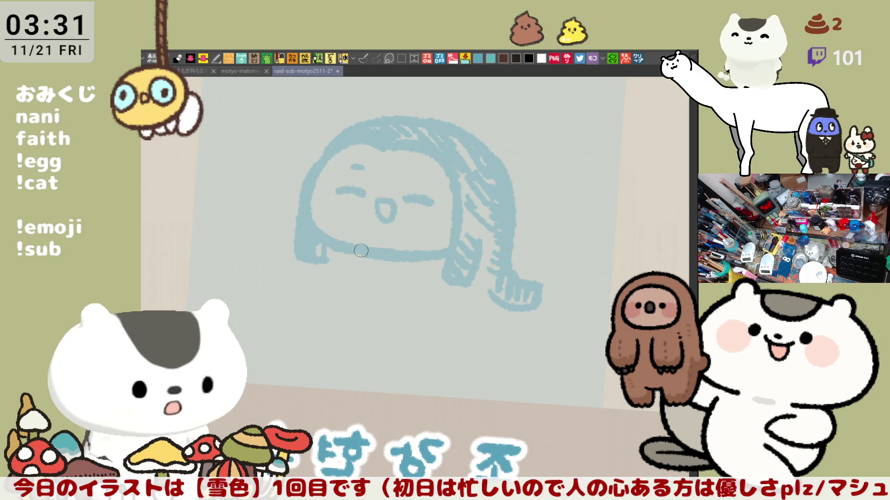
pyautogui.moveTo(351, 260)
pyautogui.mouseDown()
pyautogui.moveTo(375, 272)
pyautogui.moveTo(377, 256)
pyautogui.mouseUp()
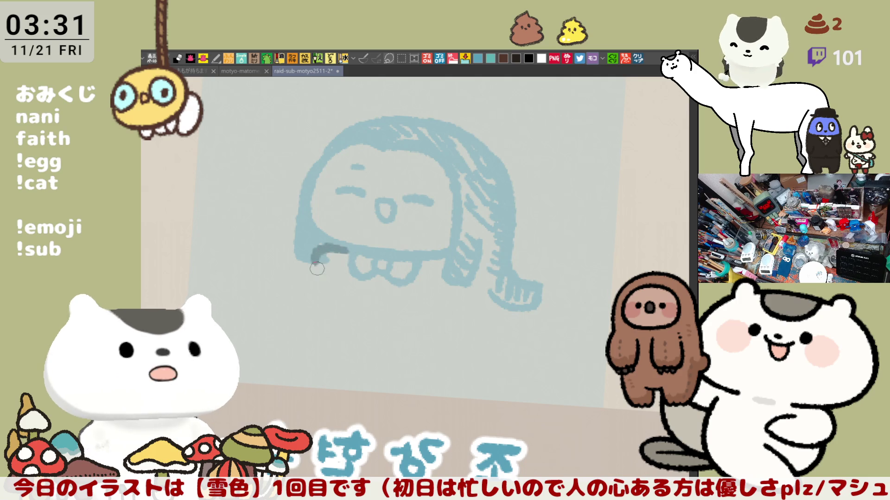
# Ink a dark C-shaped line at the face's lower left and a line running down from it, retrying strokes
pyautogui.moveTo(340, 243); pyautogui.dragTo(331, 259)
pyautogui.hotkey('ctrl', 'z')
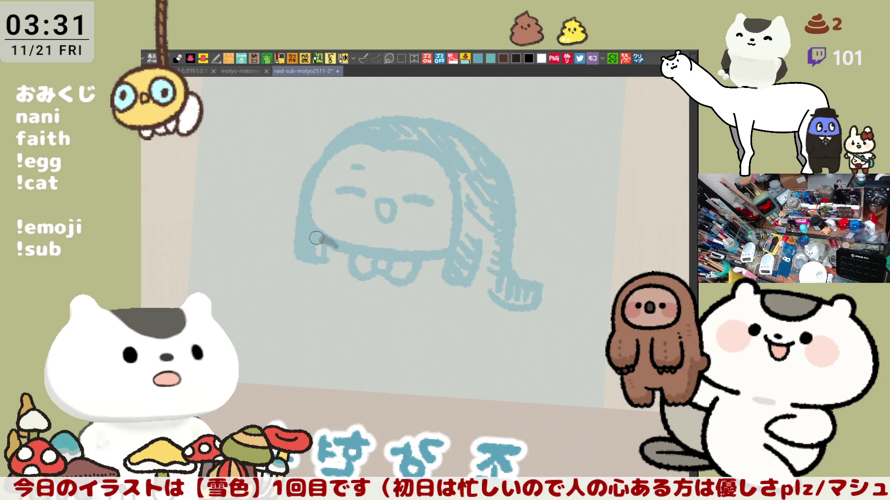
pyautogui.moveTo(323, 233)
pyautogui.mouseDown()
pyautogui.moveTo(289, 263)
pyautogui.moveTo(314, 264)
pyautogui.mouseUp()
pyautogui.hotkey('ctrl', 'z')
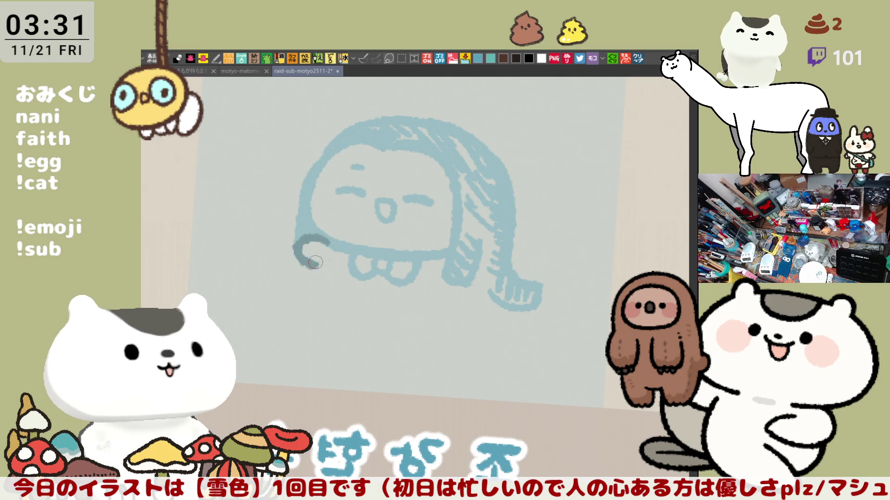
pyautogui.hotkey('ctrl', 'z')
pyautogui.moveTo(316, 240); pyautogui.dragTo(319, 265)
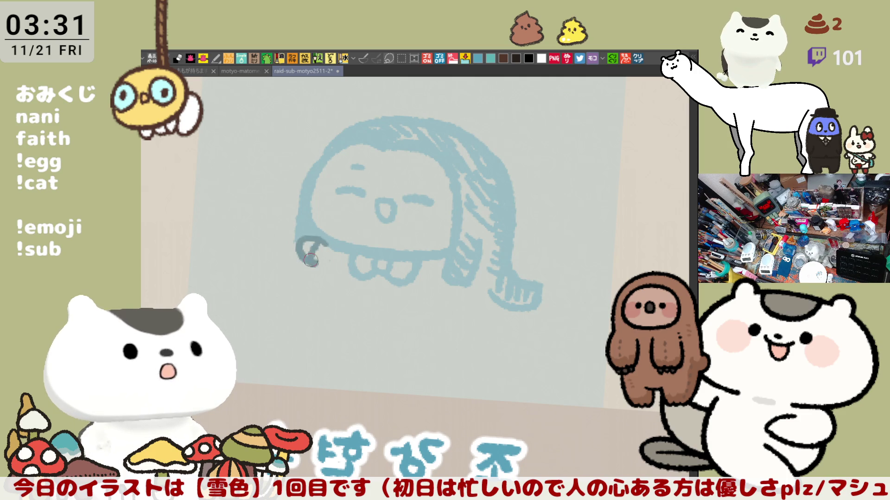
pyautogui.moveTo(322, 264); pyautogui.dragTo(332, 316)
pyautogui.hotkey('ctrl', 'z')
pyautogui.moveTo(322, 262); pyautogui.dragTo(334, 322)
# Ink a hooked dark stroke right of the collar and trace the face's left edge in dark blue
pyautogui.moveTo(449, 259); pyautogui.dragTo(459, 297)
pyautogui.hotkey('ctrl', 'z')
pyautogui.moveTo(447, 256)
pyautogui.mouseDown()
pyautogui.moveTo(454, 306)
pyautogui.moveTo(460, 301)
pyautogui.mouseUp()
pyautogui.hotkey('ctrl', 'z')
pyautogui.hotkey('ctrl', 'z')
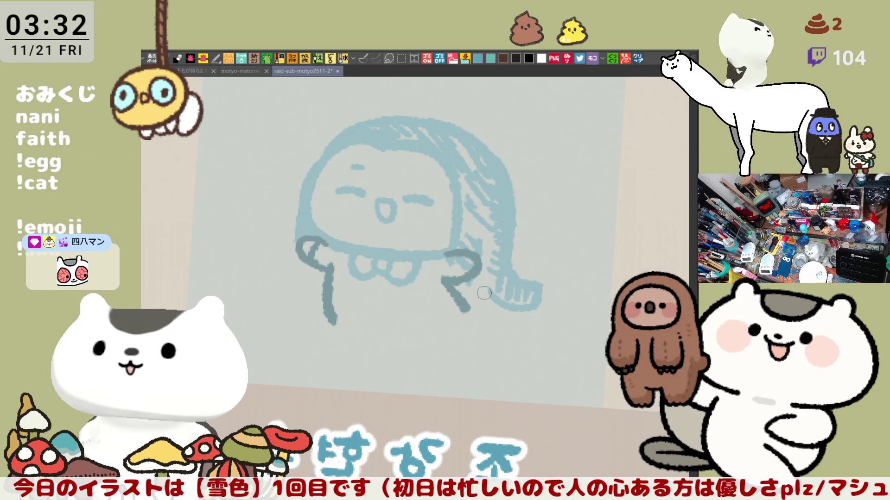
pyautogui.moveTo(327, 172)
pyautogui.mouseDown()
pyautogui.moveTo(322, 237)
pyautogui.moveTo(403, 258)
pyautogui.moveTo(448, 256)
pyautogui.mouseUp()
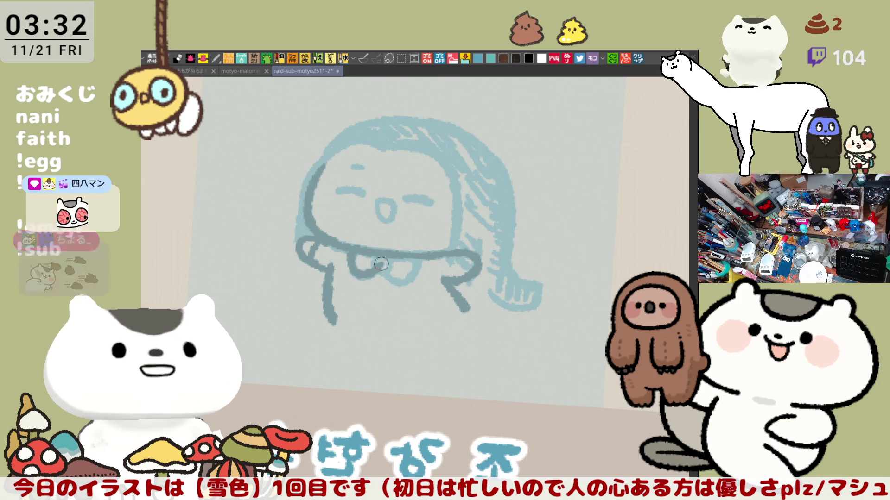
# Darken the bow and collar outlines below the face, finishing with a scalloped collar edge
pyautogui.moveTo(374, 269); pyautogui.dragTo(382, 271)
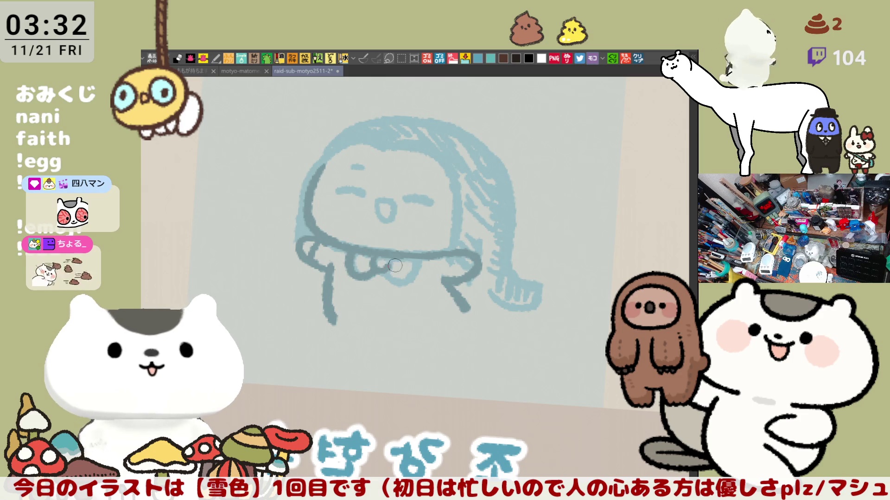
pyautogui.moveTo(380, 267); pyautogui.dragTo(406, 275)
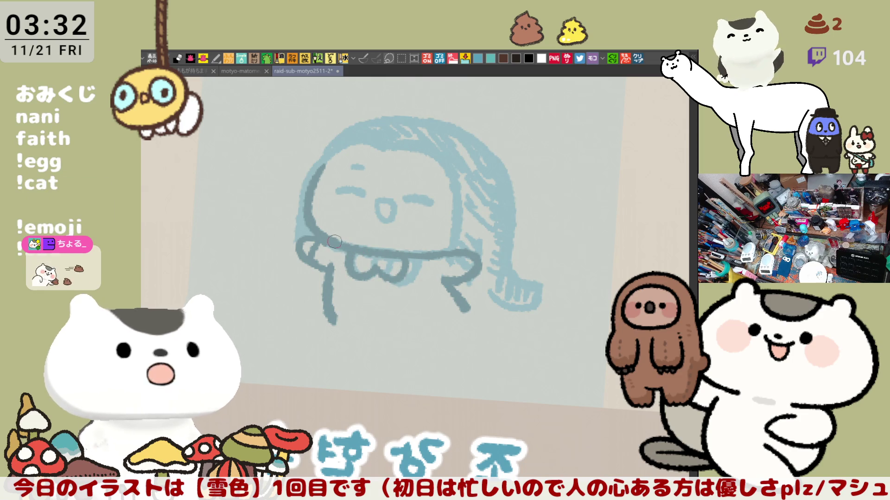
pyautogui.moveTo(333, 264)
pyautogui.mouseDown()
pyautogui.moveTo(395, 278)
pyautogui.moveTo(452, 254)
pyautogui.mouseUp()
pyautogui.moveTo(404, 285); pyautogui.dragTo(461, 255)
pyautogui.moveTo(333, 247); pyautogui.dragTo(348, 263)
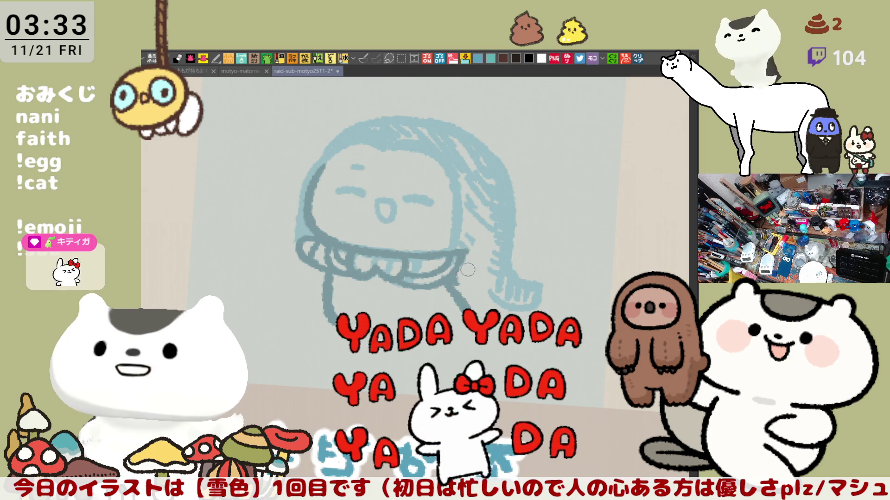
pyautogui.moveTo(480, 239)
pyautogui.mouseDown()
pyautogui.moveTo(452, 282)
pyautogui.moveTo(396, 284)
pyautogui.moveTo(353, 255)
pyautogui.mouseUp()
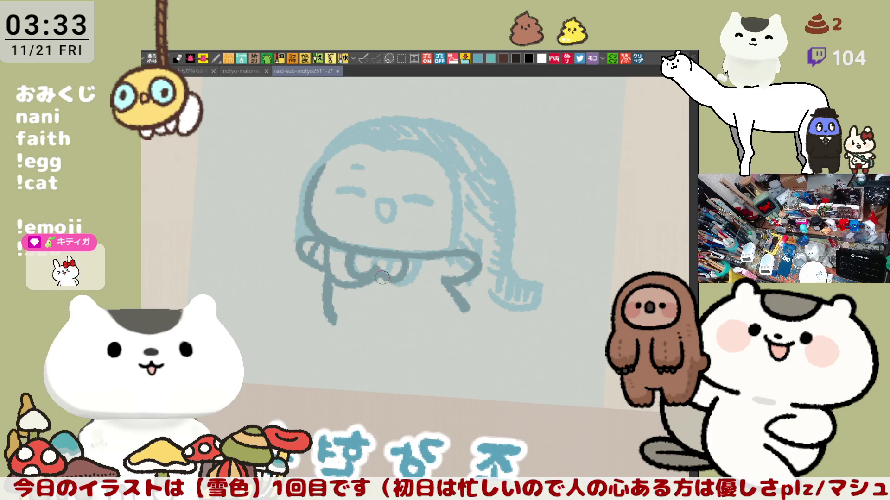
pyautogui.moveTo(386, 278); pyautogui.dragTo(439, 286)
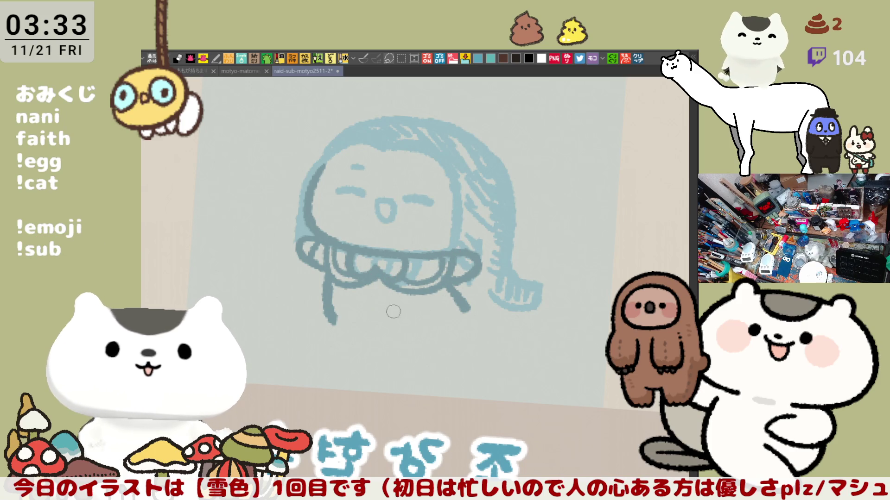
# Outline the lower body below the collar and fill it solid dark blue, then mirror the view
pyautogui.moveTo(332, 326); pyautogui.dragTo(463, 311)
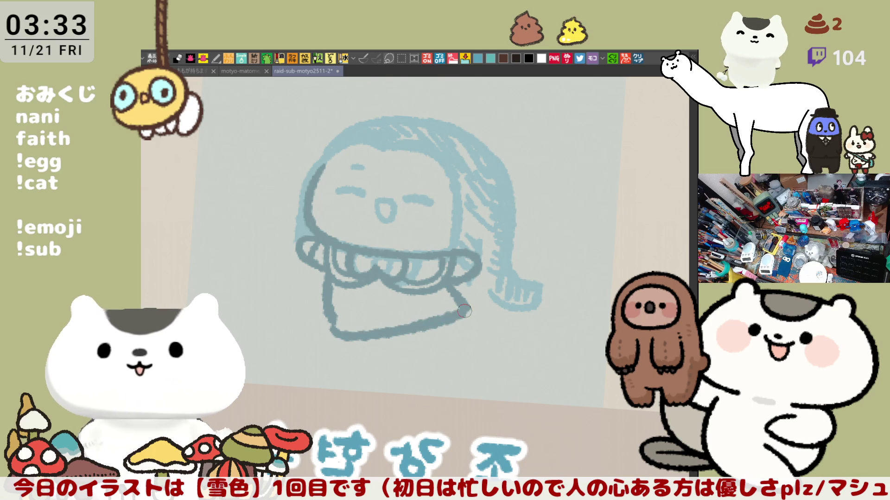
pyautogui.hotkey('ctrl', 'z')
pyautogui.moveTo(330, 318); pyautogui.dragTo(468, 313)
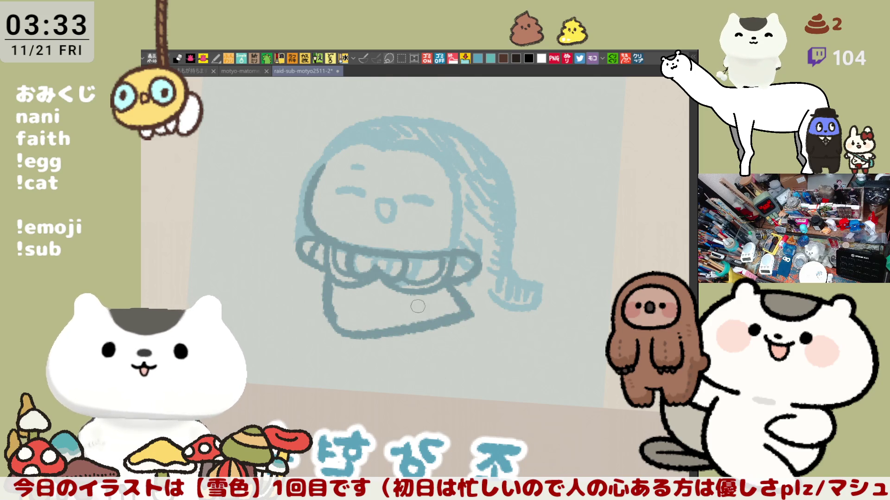
pyautogui.moveTo(327, 313); pyautogui.dragTo(473, 305)
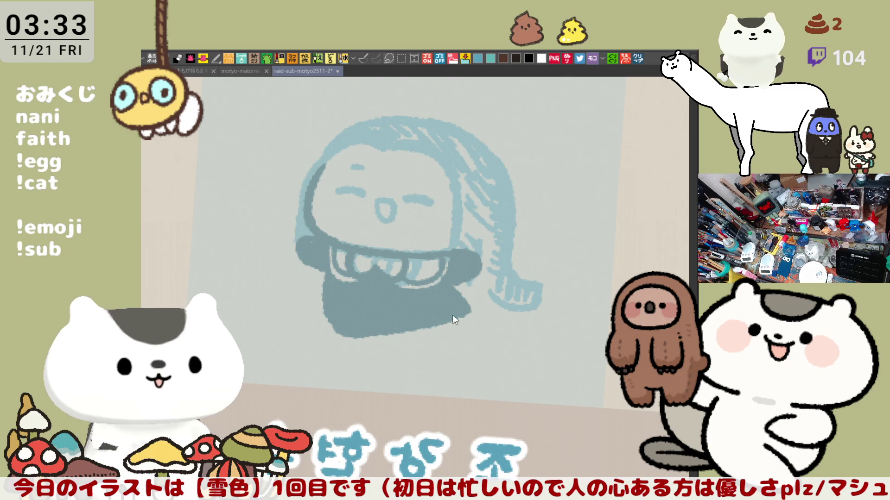
pyautogui.press('h')
pyautogui.press('h')
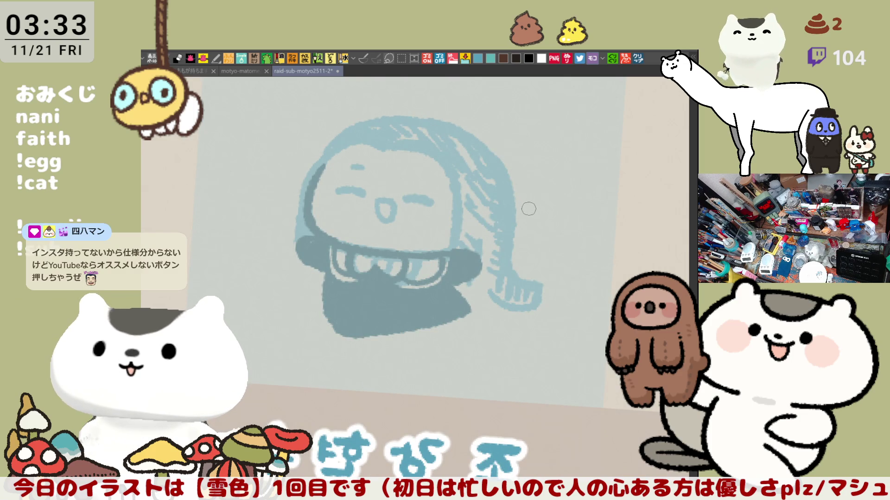
# Ink the hair's outer right edge and the lower edge of the hair tail in dark, retrying strokes
pyautogui.moveTo(464, 137); pyautogui.dragTo(518, 257)
pyautogui.hotkey('ctrl', 'z')
pyautogui.moveTo(465, 137); pyautogui.dragTo(514, 271)
pyautogui.hotkey('ctrl', 'z')
pyautogui.moveTo(464, 137); pyautogui.dragTo(517, 272)
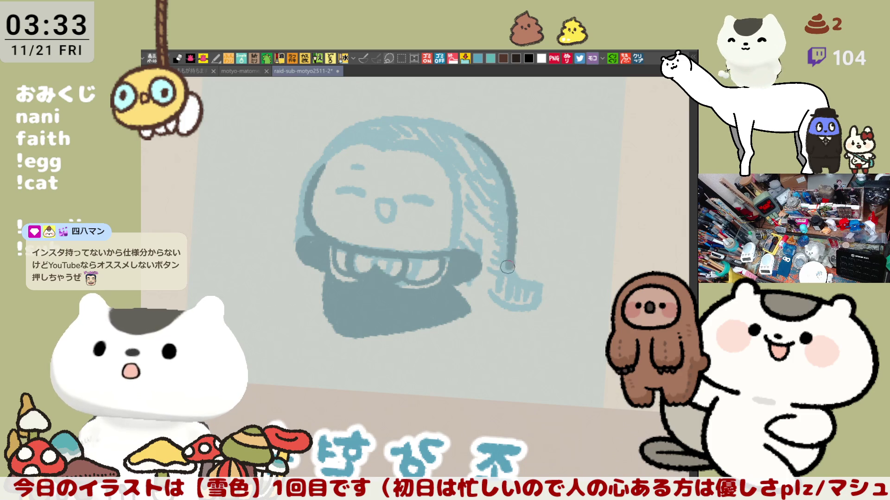
pyautogui.hotkey('ctrl', 'z')
pyautogui.moveTo(462, 133)
pyautogui.mouseDown()
pyautogui.moveTo(533, 289)
pyautogui.moveTo(543, 289)
pyautogui.mouseUp()
pyautogui.hotkey('ctrl', 'z')
pyautogui.moveTo(481, 282); pyautogui.dragTo(543, 289)
pyautogui.moveTo(467, 307); pyautogui.dragTo(501, 304)
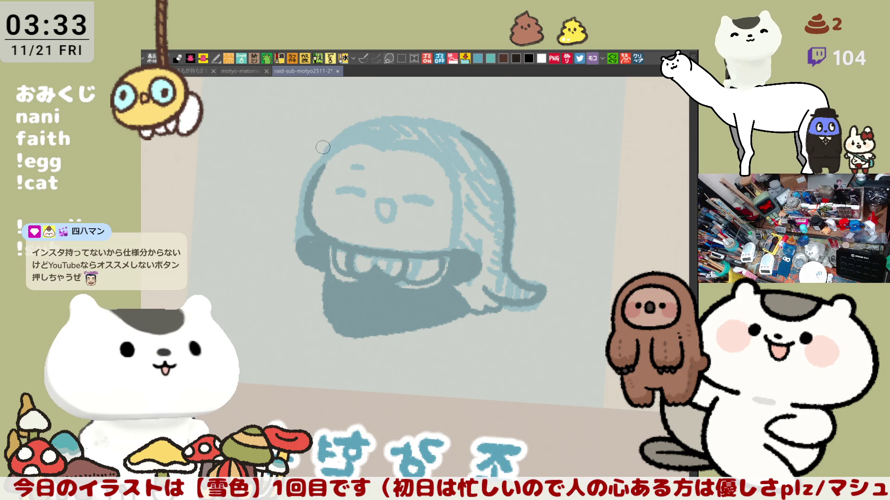
# Ink the hair's left edge downward and its bottom edge, then mirror the view back
pyautogui.moveTo(323, 147); pyautogui.dragTo(310, 189)
pyautogui.moveTo(299, 242); pyautogui.dragTo(320, 324)
pyautogui.hotkey('ctrl', 'z')
pyautogui.moveTo(291, 229); pyautogui.dragTo(318, 315)
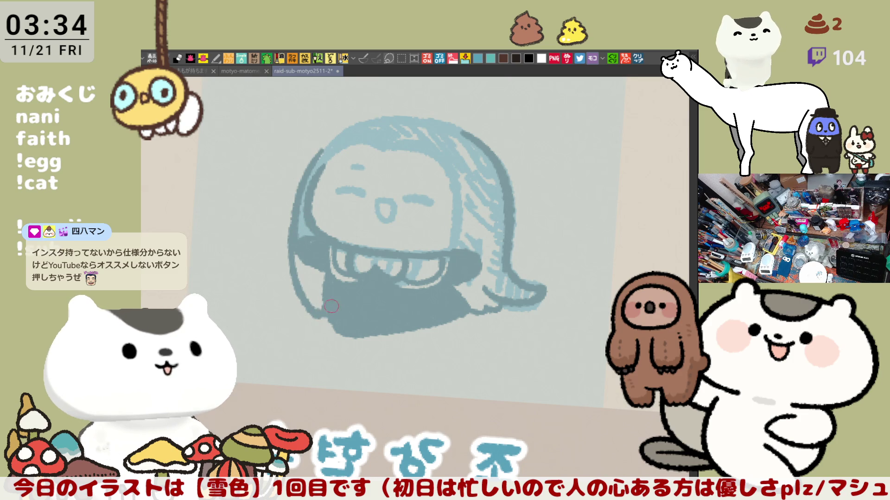
pyautogui.moveTo(316, 281); pyautogui.dragTo(320, 309)
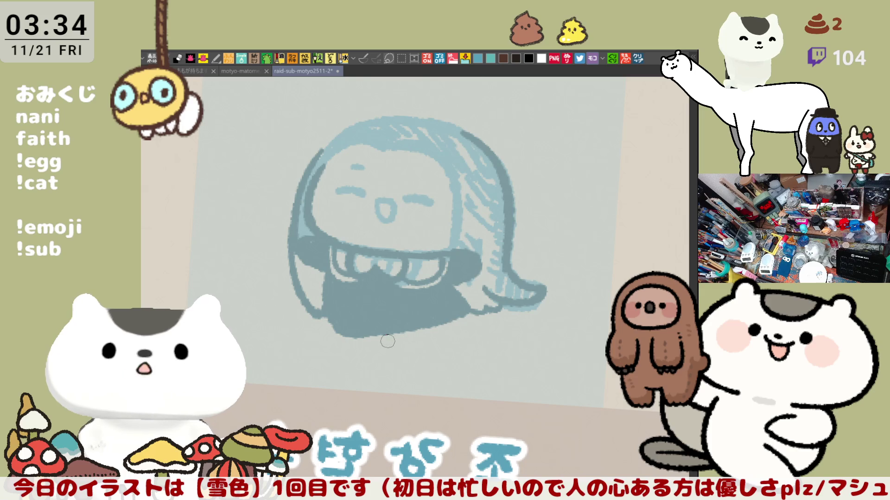
pyautogui.moveTo(354, 340); pyautogui.dragTo(381, 341)
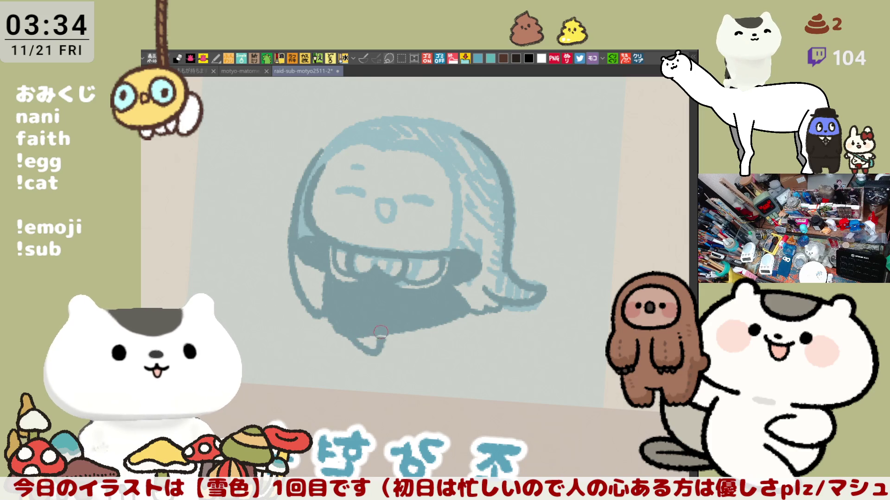
pyautogui.moveTo(470, 318); pyautogui.dragTo(462, 336)
pyautogui.press('h')
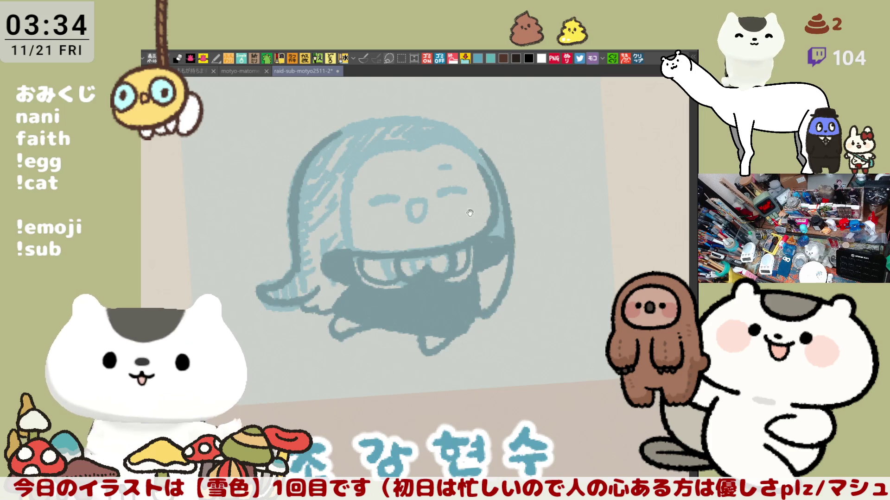
# Ink the head's top arc and left side down the face in dark blue
pyautogui.moveTo(420, 172)
pyautogui.mouseDown()
pyautogui.moveTo(473, 168)
pyautogui.moveTo(406, 268)
pyautogui.mouseUp()
pyautogui.hotkey('ctrl', 'z')
pyautogui.hotkey('ctrl', 'z')
pyautogui.moveTo(421, 174); pyautogui.dragTo(406, 250)
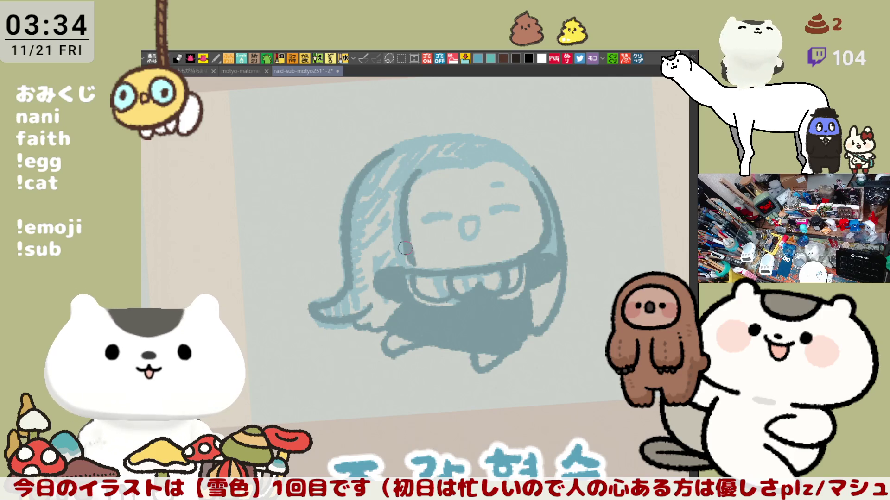
pyautogui.moveTo(388, 216); pyautogui.dragTo(404, 274)
pyautogui.hotkey('ctrl', 'z')
pyautogui.moveTo(380, 212); pyautogui.dragTo(397, 273)
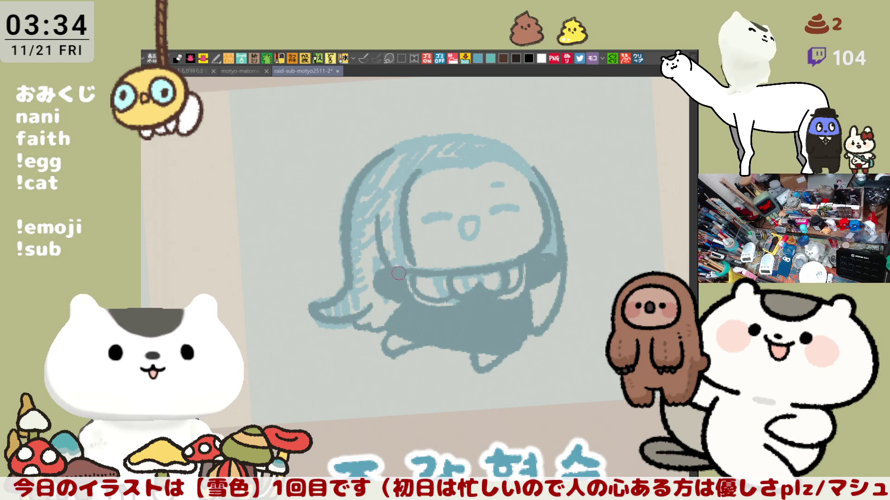
# Ink the outline across the top of the hair from left to right
pyautogui.moveTo(451, 164); pyautogui.dragTo(488, 163)
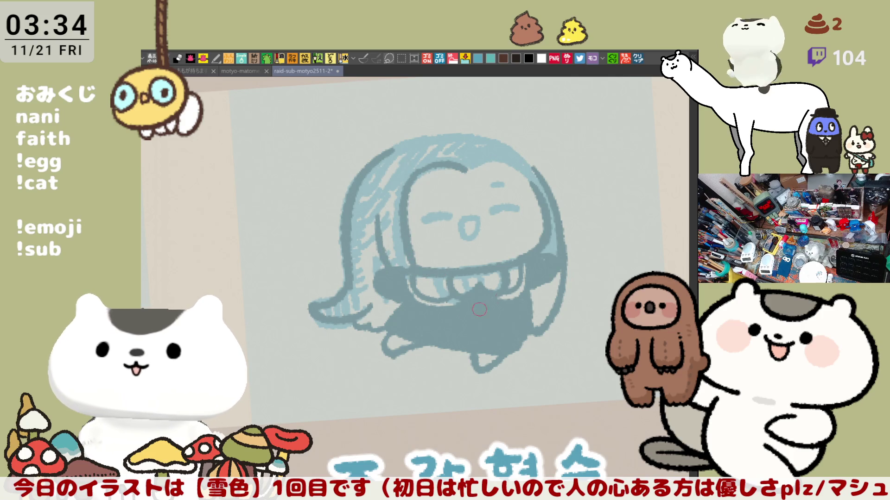
pyautogui.moveTo(472, 171); pyautogui.dragTo(537, 191)
pyautogui.moveTo(393, 149); pyautogui.dragTo(467, 132)
pyautogui.hotkey('ctrl', 'z')
pyautogui.moveTo(390, 156)
pyautogui.mouseDown()
pyautogui.moveTo(444, 139)
pyautogui.moveTo(536, 172)
pyautogui.mouseUp()
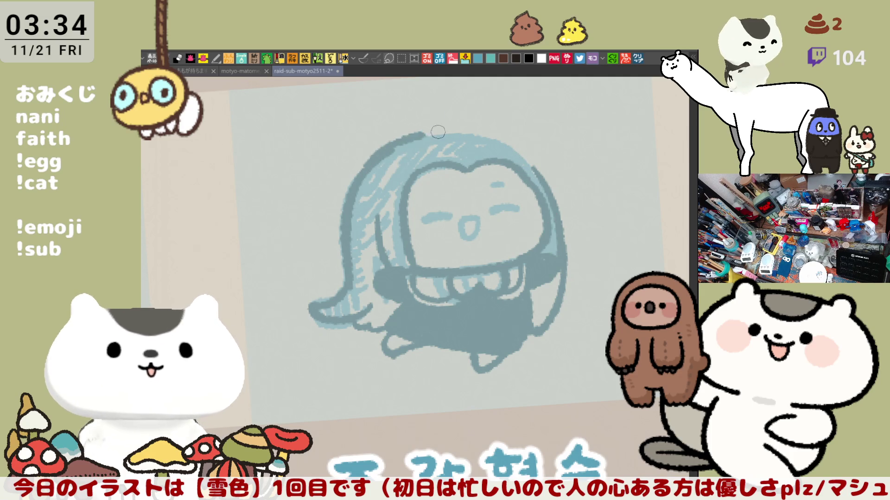
pyautogui.moveTo(379, 156)
pyautogui.mouseDown()
pyautogui.moveTo(480, 130)
pyautogui.moveTo(539, 181)
pyautogui.mouseUp()
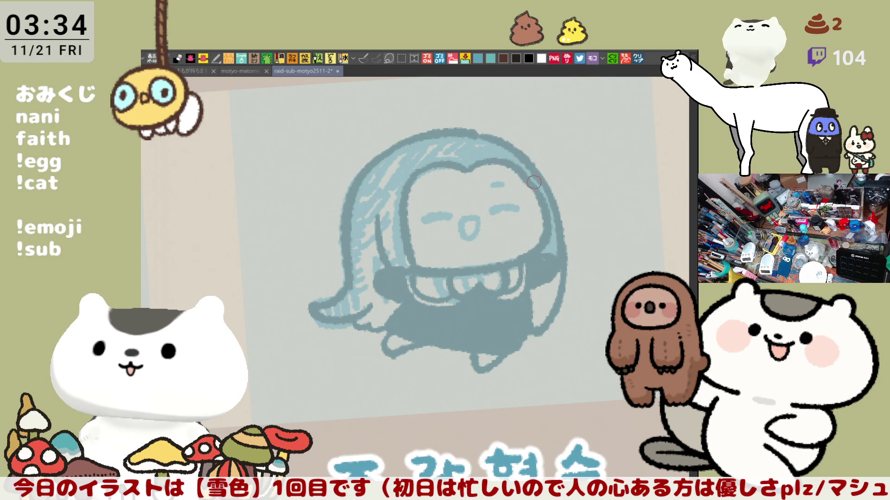
pyautogui.scroll(-3, 529, 285)
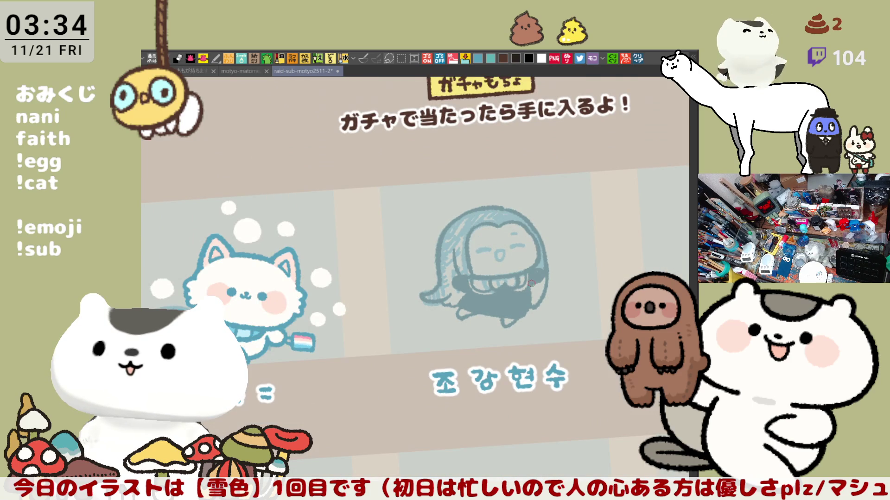
# Straighten the view, scale the ghost drawing up within its stamp cell with Ctrl+T, confirm and deselect
pyautogui.hotkey('ctrl', '@')
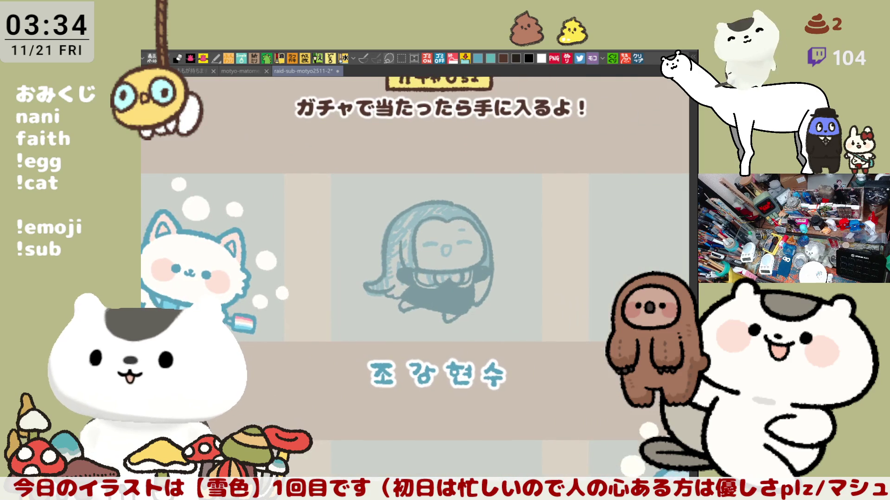
pyautogui.hotkey('ctrl', 't')
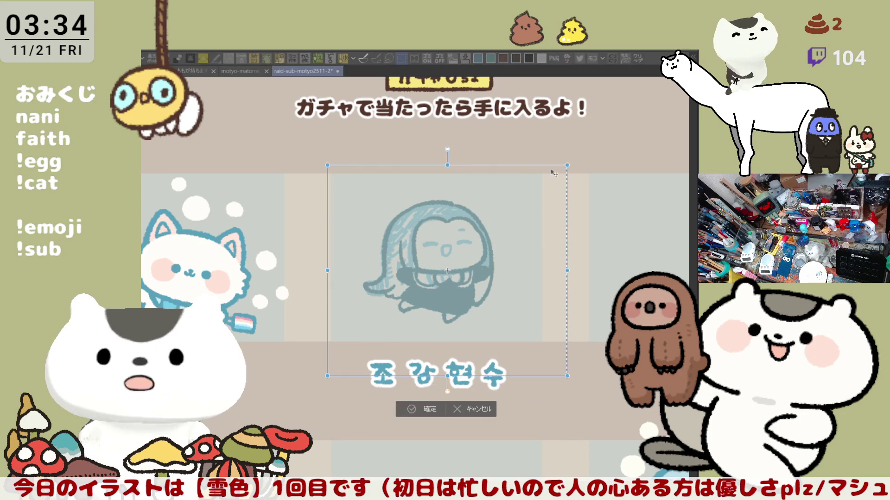
pyautogui.moveTo(567, 166)
pyautogui.mouseDown()
pyautogui.moveTo(599, 136)
pyautogui.moveTo(605, 147)
pyautogui.mouseUp()
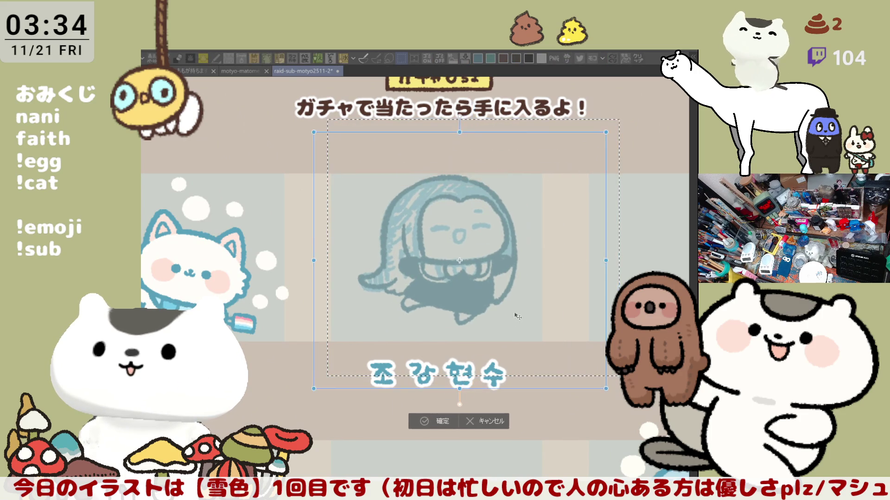
pyautogui.moveTo(520, 311); pyautogui.dragTo(511, 333)
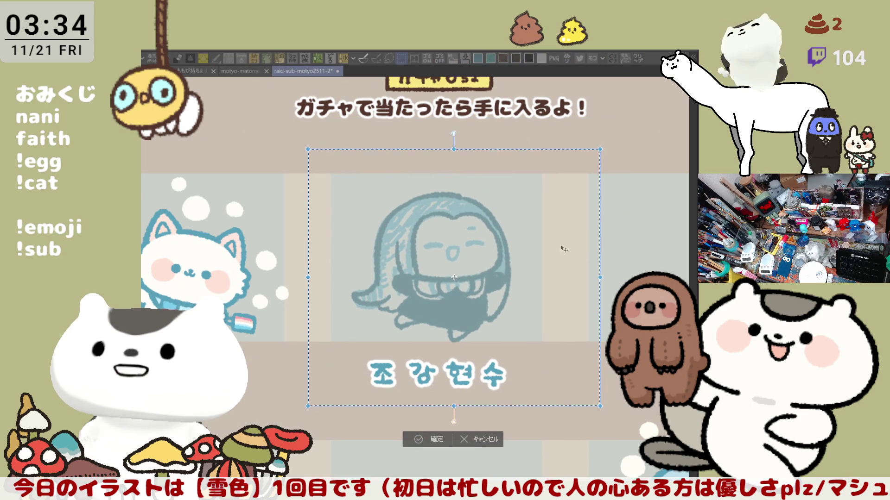
pyautogui.click(436, 442)
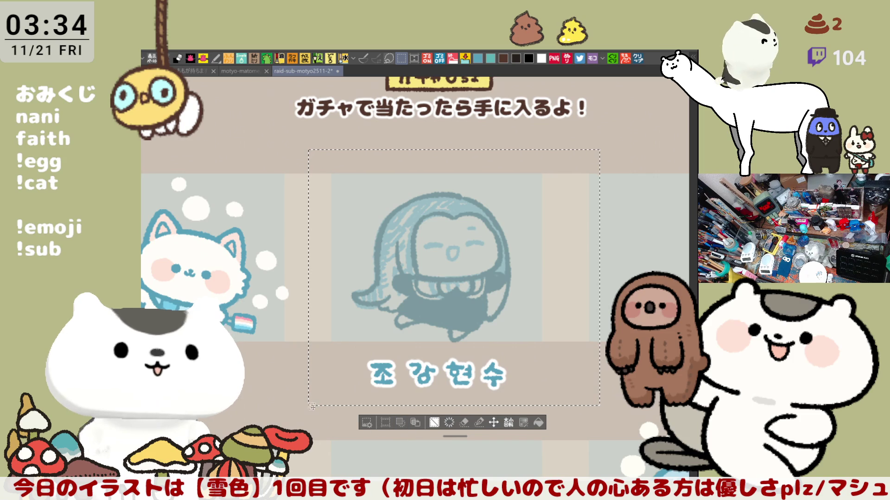
pyautogui.hotkey('ctrl', 'd')
pyautogui.scroll(-2, 278, 397)
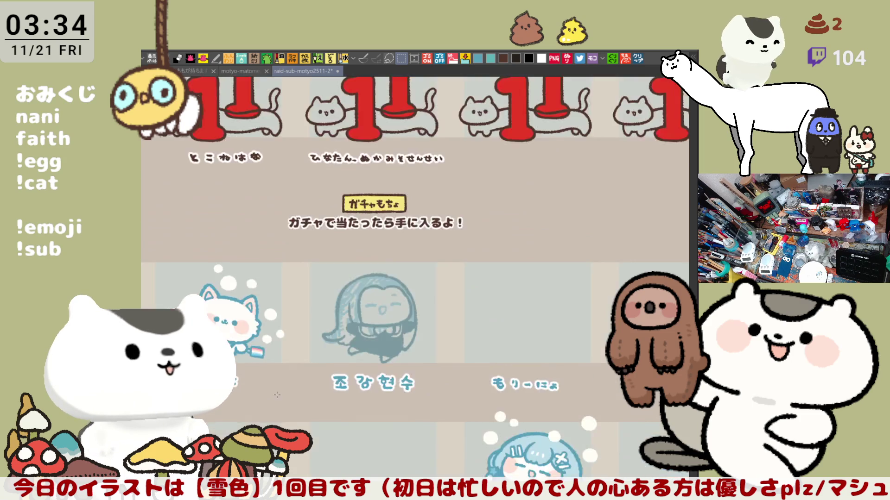
pyautogui.scroll(-2, 347, 379)
pyautogui.scroll(-1, 411, 358)
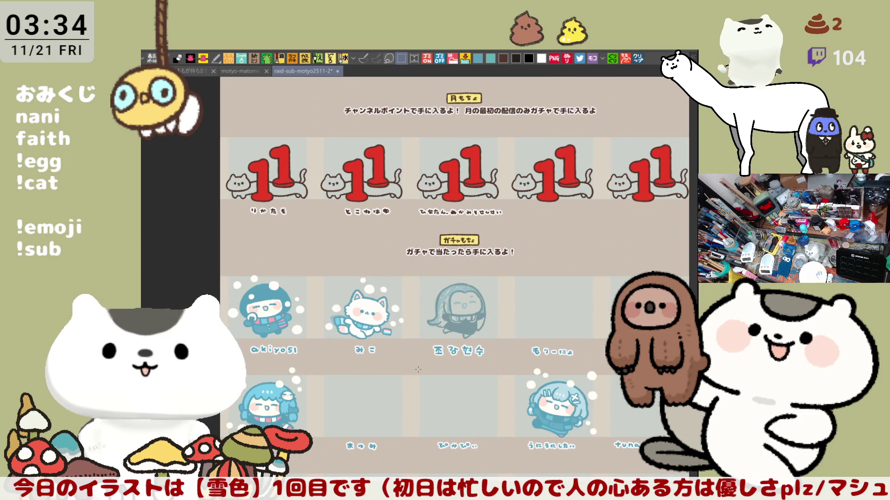
pyautogui.scroll(1, 361, 357)
pyautogui.scroll(1, 383, 350)
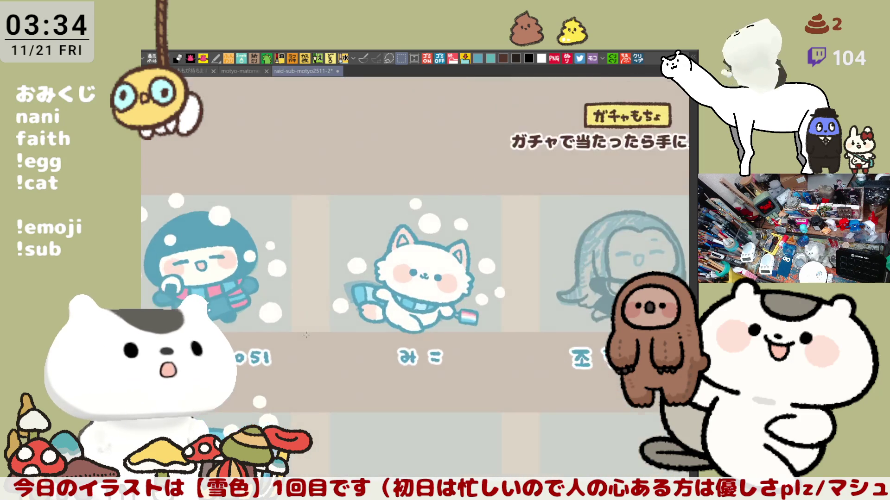
pyautogui.scroll(1, 411, 344)
pyautogui.scroll(1, 441, 336)
pyautogui.scroll(1, 441, 336)
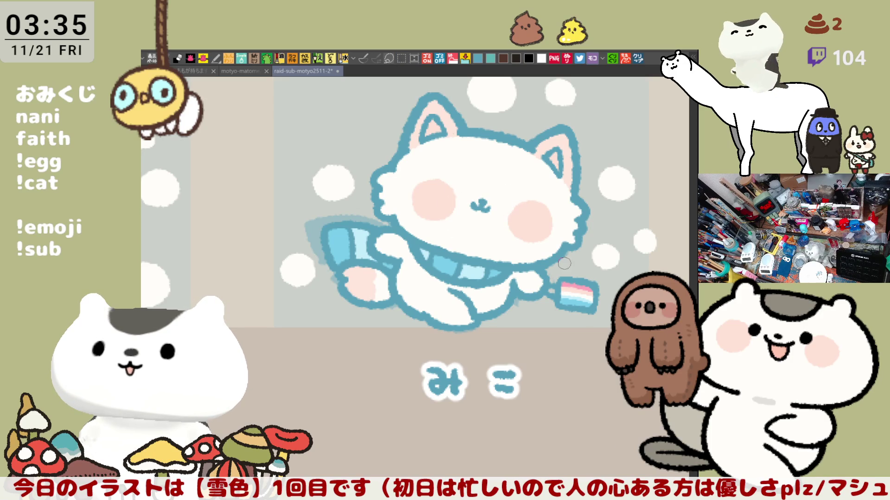
# Mirror the view, remove the cat's old eyes, and try new left and right closed-eye strokes before undoing them
pyautogui.press('h')
pyautogui.scroll(1, 484, 296)
pyautogui.scroll(1, 473, 292)
pyautogui.scroll(1, 477, 255)
pyautogui.hotkey('ctrl', 'z')
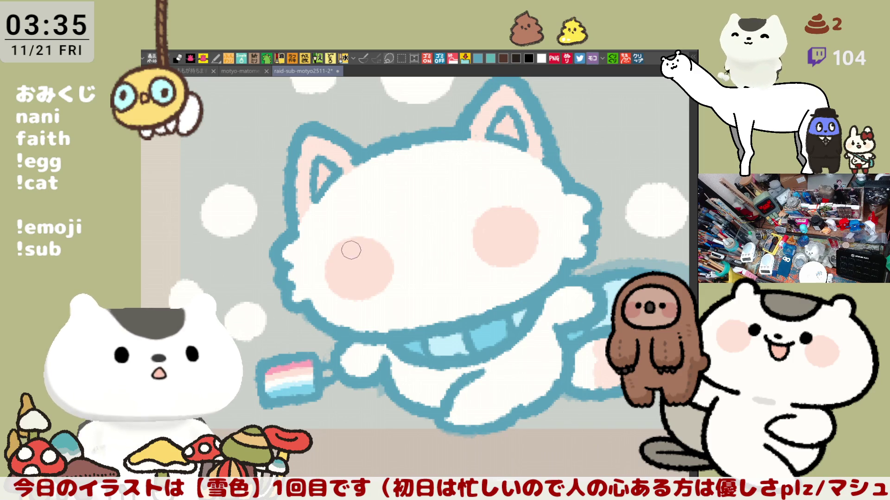
pyautogui.moveTo(351, 253); pyautogui.dragTo(396, 242)
pyautogui.hotkey('ctrl', 'z')
pyautogui.hotkey('ctrl', 'z')
pyautogui.moveTo(345, 257); pyautogui.dragTo(390, 243)
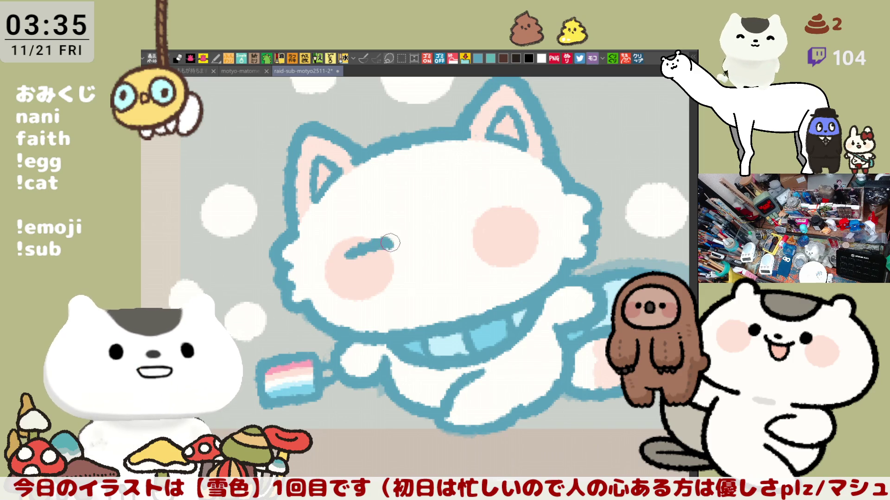
pyautogui.hotkey('ctrl', 'z')
pyautogui.moveTo(457, 233)
pyautogui.mouseDown()
pyautogui.moveTo(506, 209)
pyautogui.moveTo(501, 214)
pyautogui.mouseUp()
pyautogui.hotkey('ctrl', 'z')
pyautogui.moveTo(455, 231); pyautogui.dragTo(499, 214)
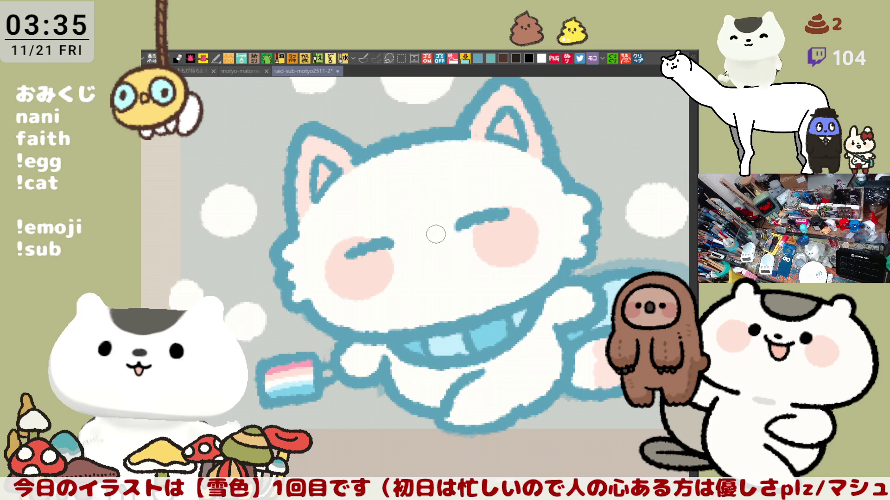
pyautogui.hotkey('ctrl', 'z')
pyautogui.hotkey('ctrl', 'z')
# Retry the left eye stroke several times, then undo it along with both pink cheeks
pyautogui.moveTo(349, 256)
pyautogui.mouseDown()
pyautogui.moveTo(396, 245)
pyautogui.moveTo(402, 252)
pyautogui.mouseUp()
pyautogui.hotkey('ctrl', 'z')
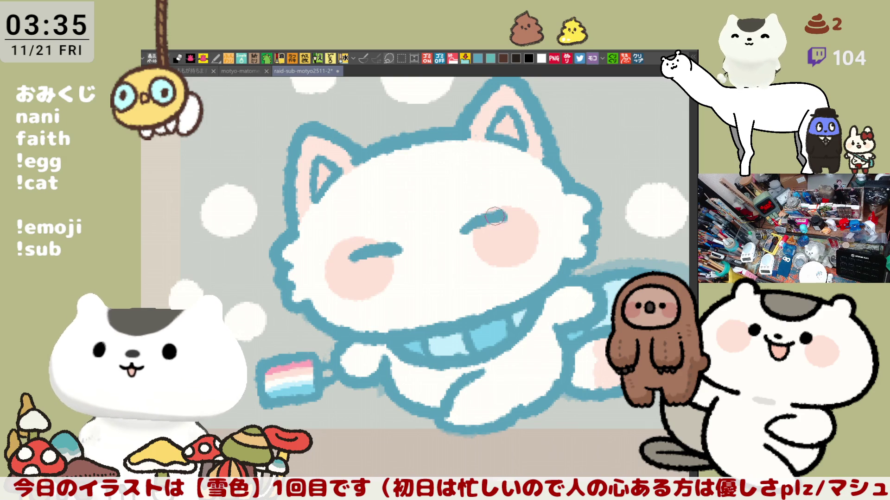
pyautogui.hotkey('ctrl', 'z')
pyautogui.moveTo(353, 260); pyautogui.dragTo(406, 249)
pyautogui.hotkey('ctrl', 'z')
pyautogui.moveTo(345, 259); pyautogui.dragTo(394, 248)
pyautogui.hotkey('ctrl', 'z')
pyautogui.hotkey('ctrl', 'z')
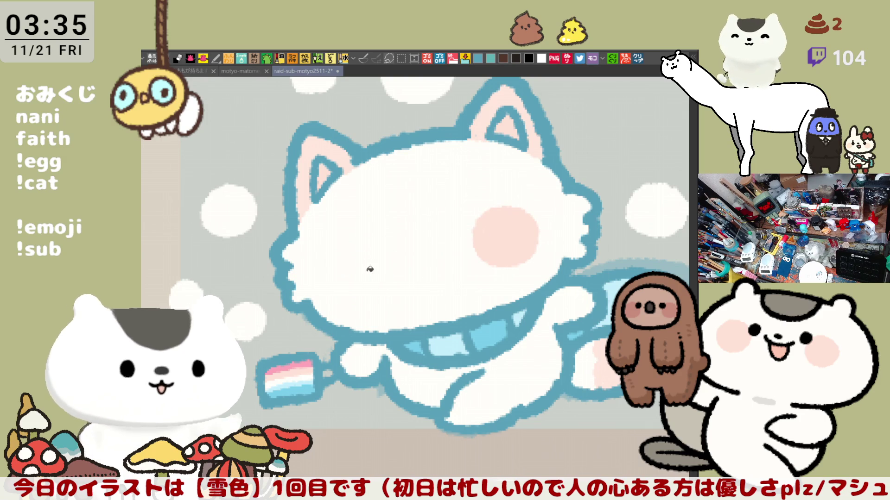
pyautogui.hotkey('ctrl', 'z')
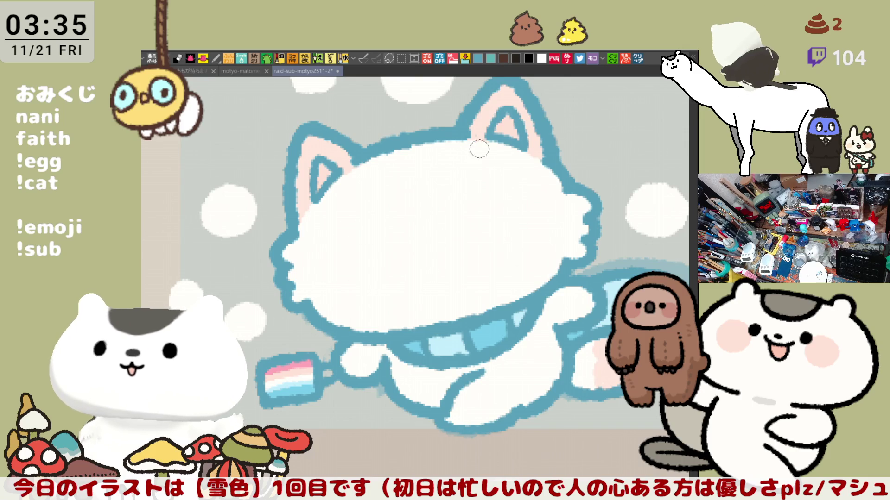
# Draw blue arcs for both eyes, check them mirrored, and remove them again
pyautogui.hotkey('ctrl', 'y')
pyautogui.hotkey('ctrl', 'z')
pyautogui.hotkey('ctrl', 'y')
pyautogui.hotkey('ctrl', 'z')
pyautogui.moveTo(357, 254); pyautogui.dragTo(392, 244)
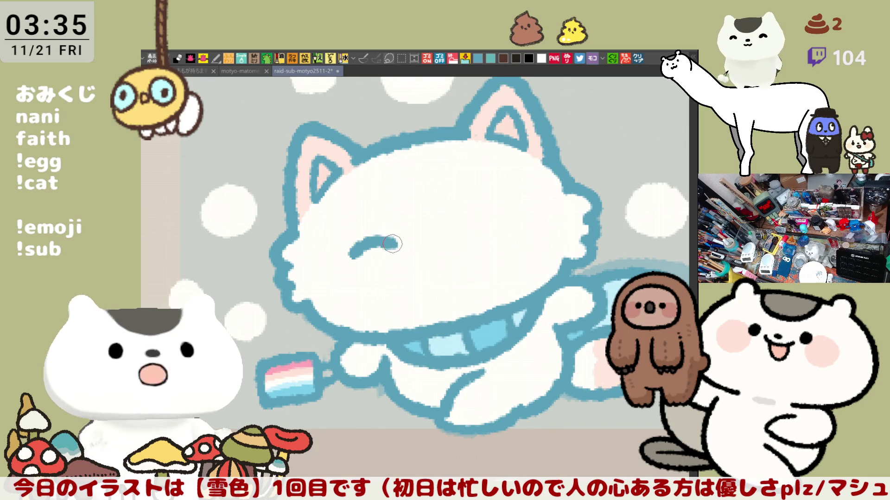
pyautogui.moveTo(456, 228); pyautogui.dragTo(511, 211)
pyautogui.hotkey('ctrl', 'z')
pyautogui.moveTo(456, 228); pyautogui.dragTo(513, 211)
pyautogui.press('h')
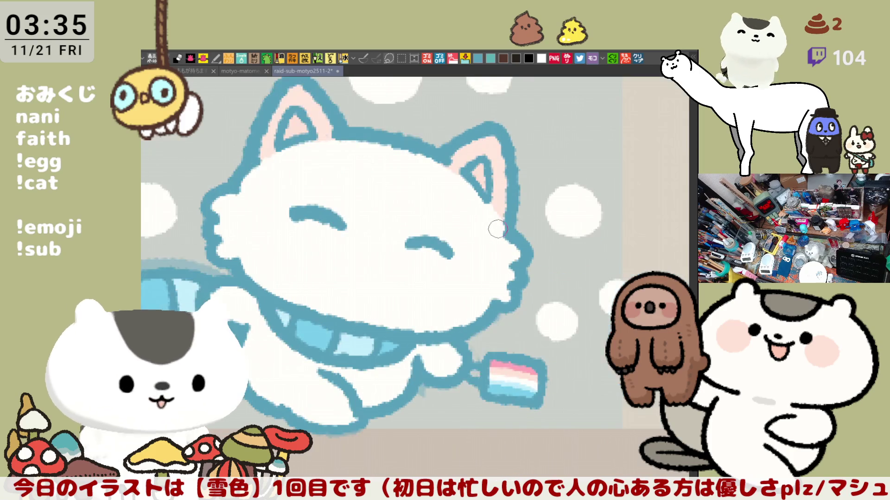
pyautogui.press('h')
pyautogui.hotkey('ctrl', 'z')
pyautogui.hotkey('ctrl', 'z')
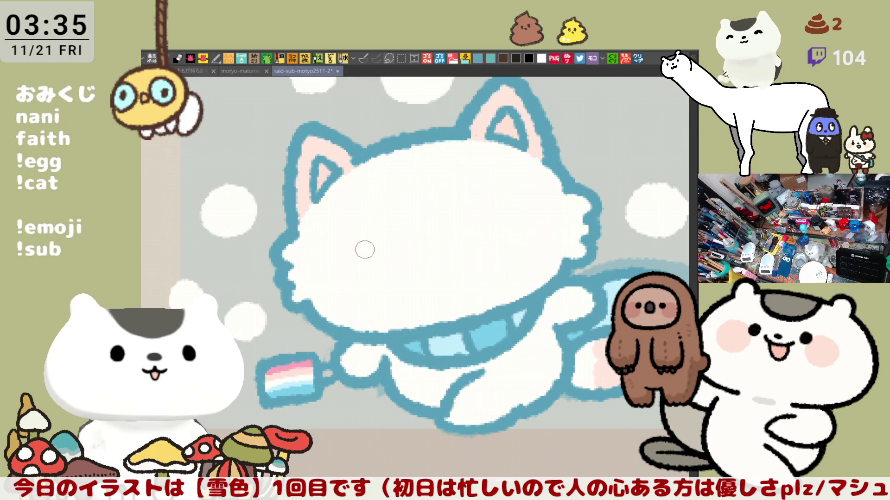
# Try the left eye arc twice more and undo it, leaving the face blank
pyautogui.moveTo(351, 253); pyautogui.dragTo(398, 237)
pyautogui.hotkey('ctrl', 'z')
pyautogui.moveTo(351, 252); pyautogui.dragTo(400, 236)
pyautogui.hotkey('ctrl', 'z')
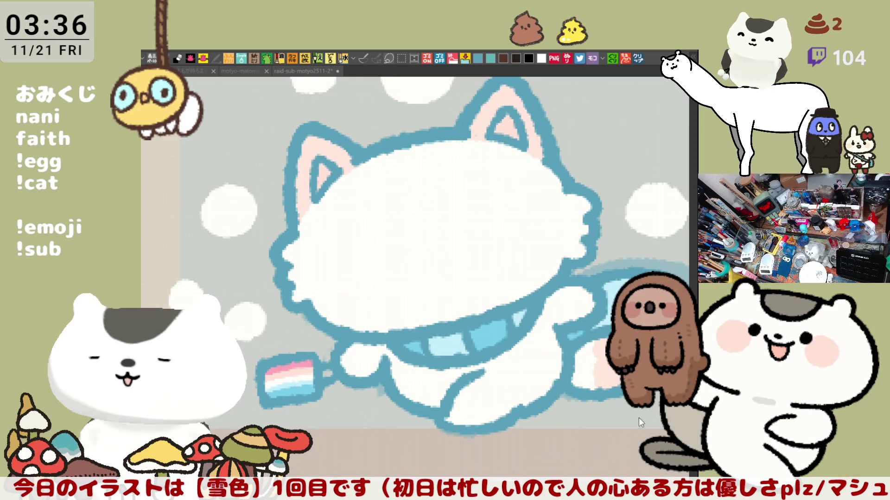
pyautogui.scroll(2, 549, 208)
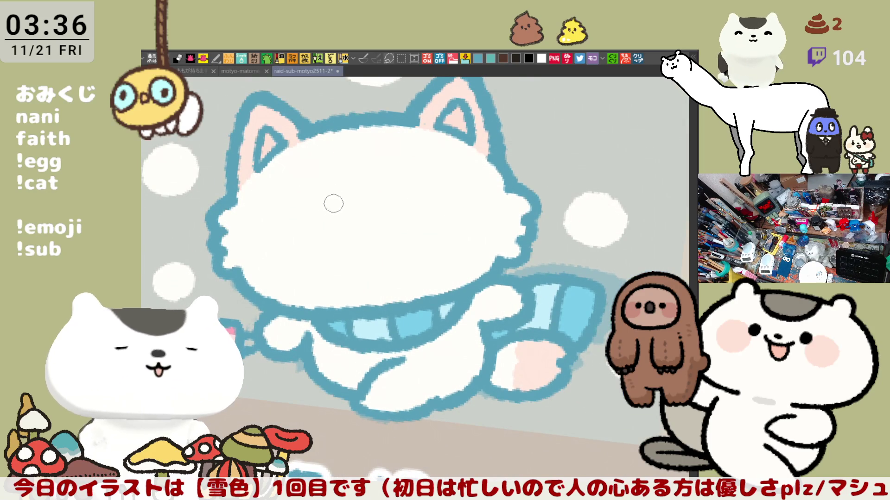
# Draw the cat's left closed-eye arc in blue, retrying the stroke until satisfied
pyautogui.moveTo(297, 217); pyautogui.dragTo(340, 209)
pyautogui.hotkey('ctrl', 'z')
pyautogui.moveTo(292, 220); pyautogui.dragTo(339, 210)
pyautogui.hotkey('ctrl', 'z')
pyautogui.hotkey('ctrl', 'z')
pyautogui.moveTo(291, 224); pyautogui.dragTo(337, 212)
pyautogui.hotkey('ctrl', 'z')
pyautogui.hotkey('ctrl', 'z')
pyautogui.hotkey('ctrl', 'z')
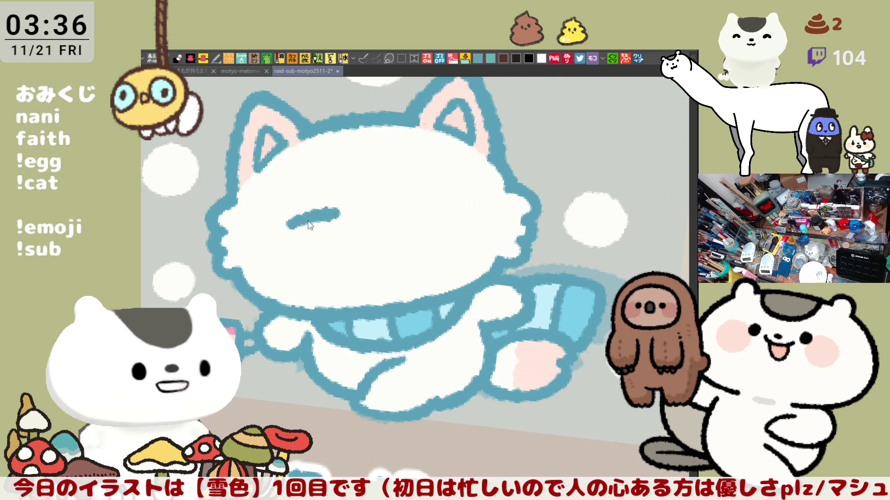
pyautogui.hotkey('ctrl', 'z')
pyautogui.moveTo(287, 228); pyautogui.dragTo(330, 215)
# Draw the right closed-eye arc, undoing over-long attempts
pyautogui.moveTo(397, 209); pyautogui.dragTo(450, 204)
pyautogui.hotkey('ctrl', 'z')
pyautogui.moveTo(396, 209)
pyautogui.mouseDown()
pyautogui.moveTo(447, 207)
pyautogui.moveTo(431, 205)
pyautogui.mouseUp()
pyautogui.hotkey('ctrl', 'z')
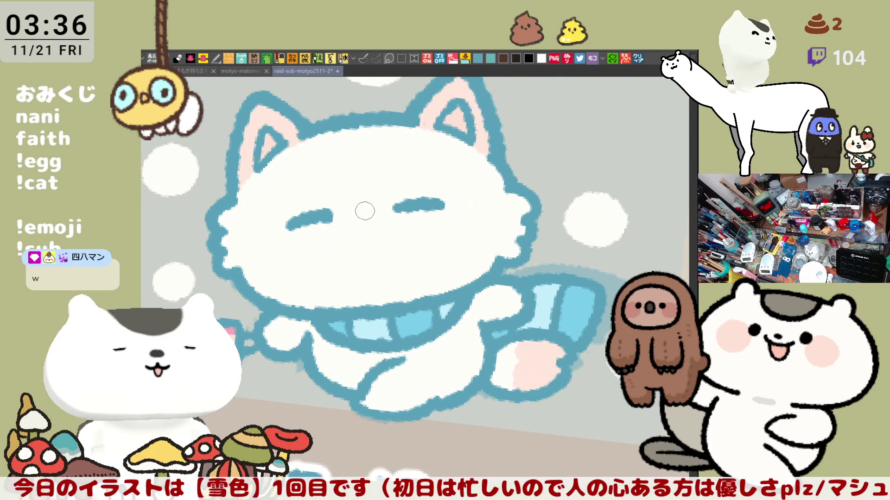
# Draw an open rounded mouth under the nose, retrying the curve several times
pyautogui.moveTo(358, 227); pyautogui.dragTo(369, 252)
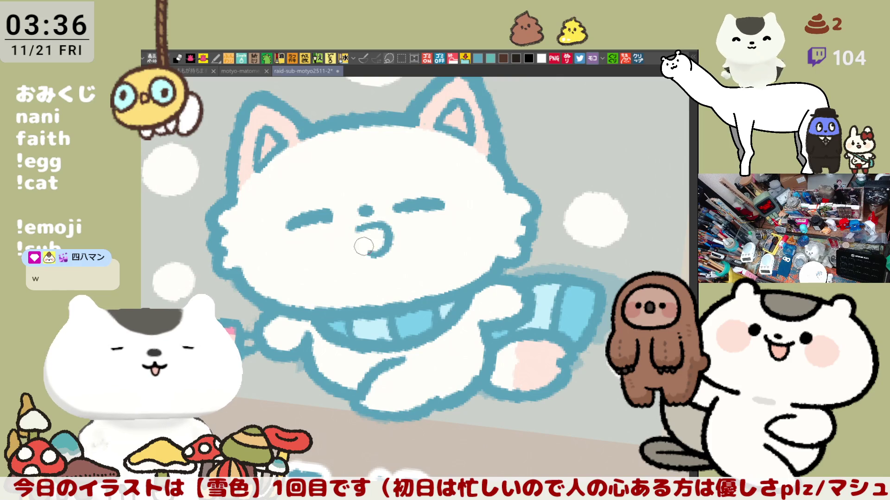
pyautogui.hotkey('ctrl', 'z')
pyautogui.moveTo(380, 223)
pyautogui.mouseDown()
pyautogui.moveTo(387, 238)
pyautogui.moveTo(351, 252)
pyautogui.mouseUp()
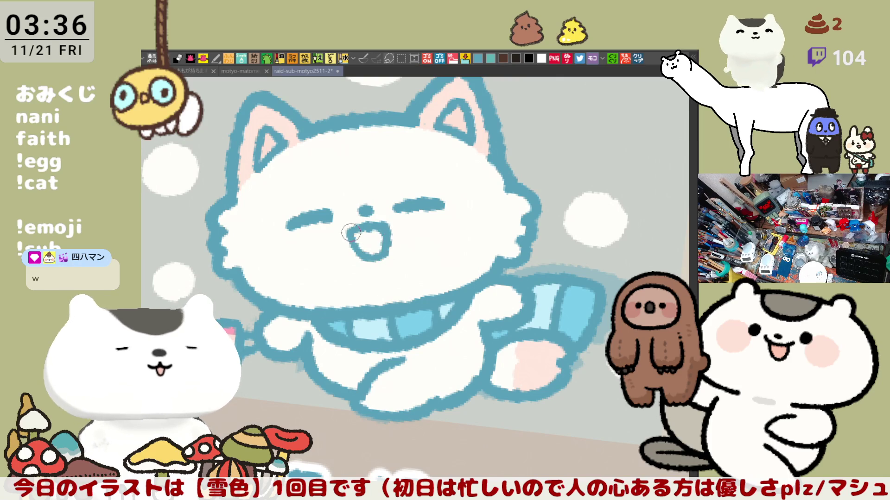
pyautogui.hotkey('ctrl', 'z')
pyautogui.moveTo(368, 217); pyautogui.dragTo(352, 252)
pyautogui.hotkey('ctrl', 'z')
pyautogui.moveTo(367, 217)
pyautogui.mouseDown()
pyautogui.moveTo(347, 240)
pyautogui.moveTo(387, 225)
pyautogui.moveTo(362, 254)
pyautogui.moveTo(396, 253)
pyautogui.moveTo(358, 244)
pyautogui.mouseUp()
pyautogui.hotkey('ctrl', 'z')
pyautogui.hotkey('ctrl', 'z')
pyautogui.hotkey('ctrl', 'z')
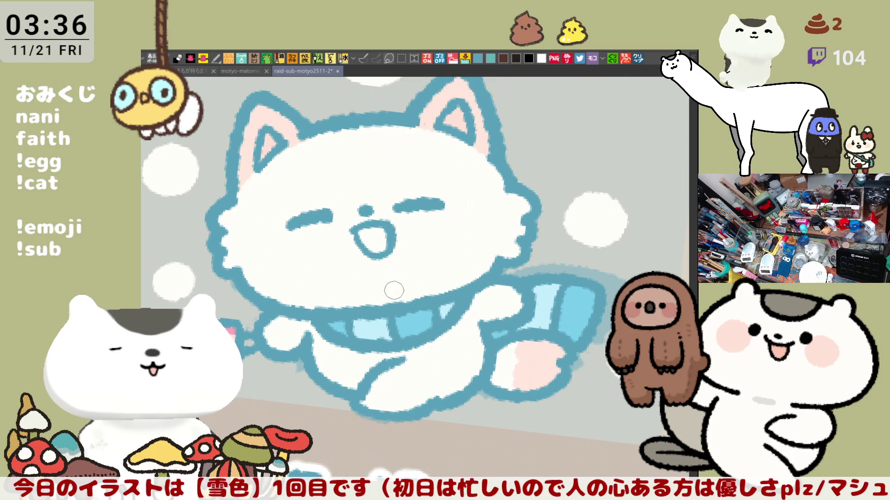
pyautogui.scroll(-3, 394, 291)
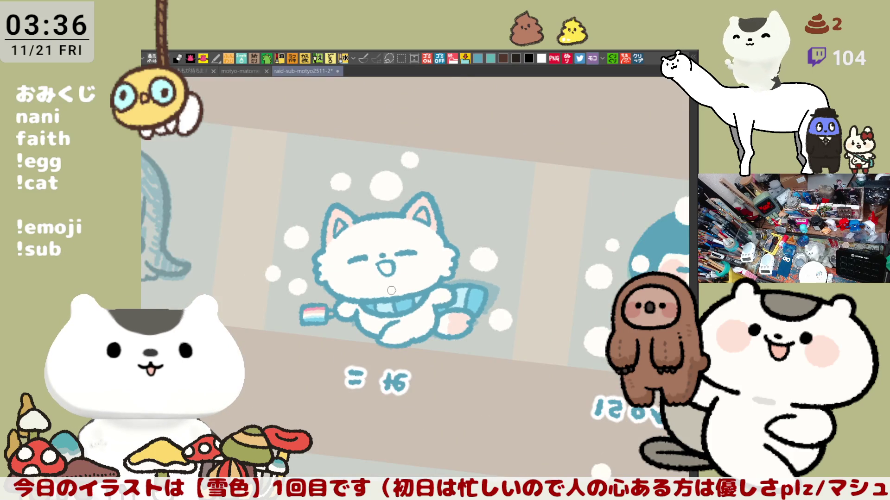
pyautogui.scroll(2, 391, 290)
pyautogui.scroll(2, 391, 291)
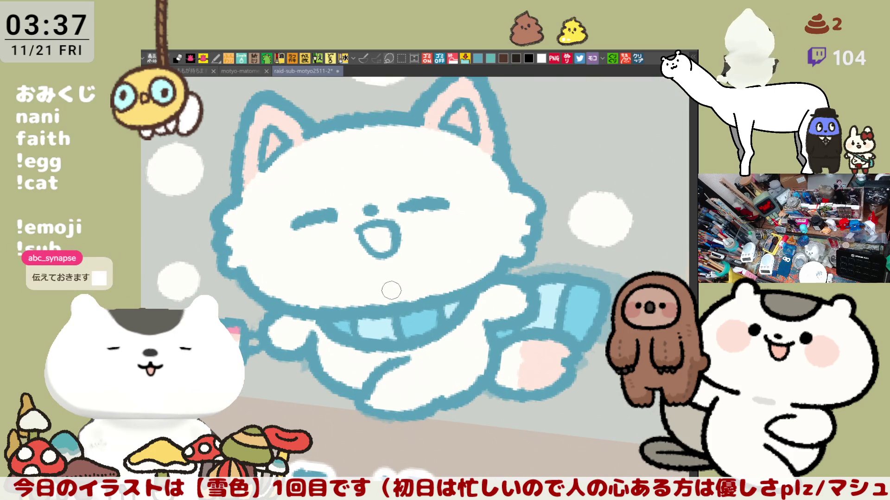
# Compare the open mouth mirrored, remove it and try an oval mouth before undoing
pyautogui.hotkey('ctrl', 'z')
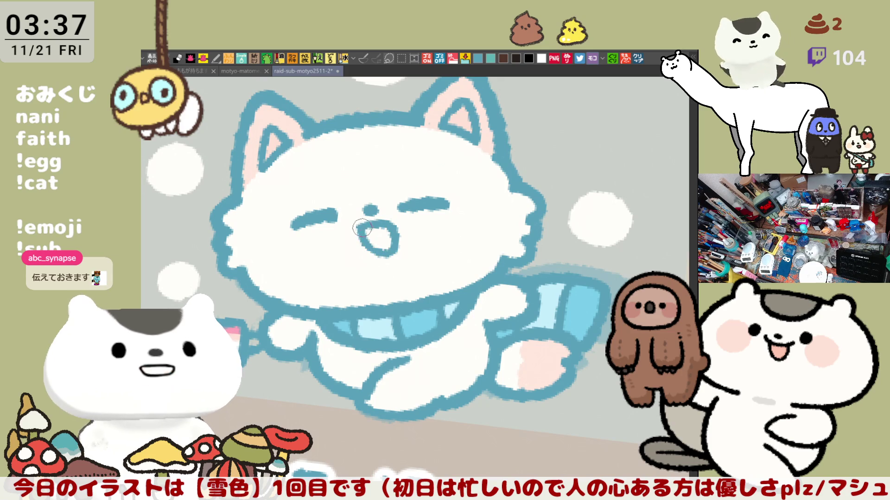
pyautogui.hotkey('ctrl', 'y')
pyautogui.press('h')
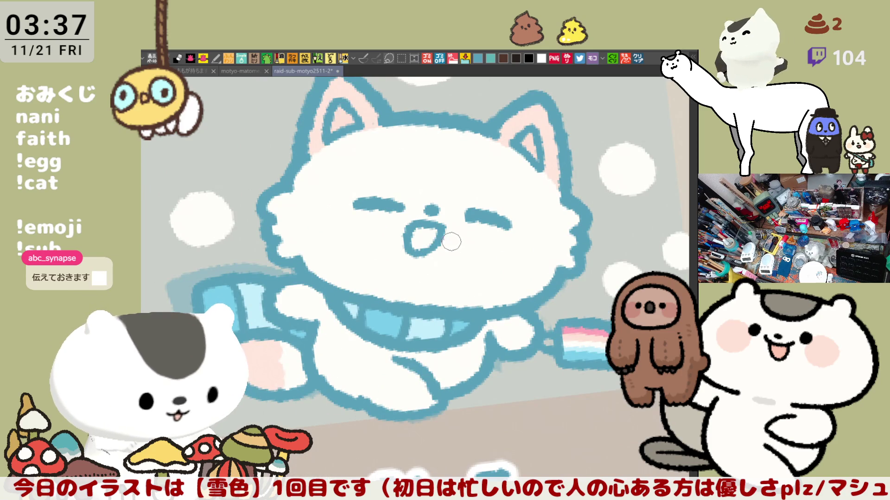
pyautogui.press('h')
pyautogui.hotkey('ctrl', 'z')
pyautogui.moveTo(392, 235)
pyautogui.mouseDown()
pyautogui.moveTo(359, 231)
pyautogui.moveTo(394, 255)
pyautogui.mouseUp()
pyautogui.hotkey('ctrl', 'z')
pyautogui.hotkey('ctrl', 'z')
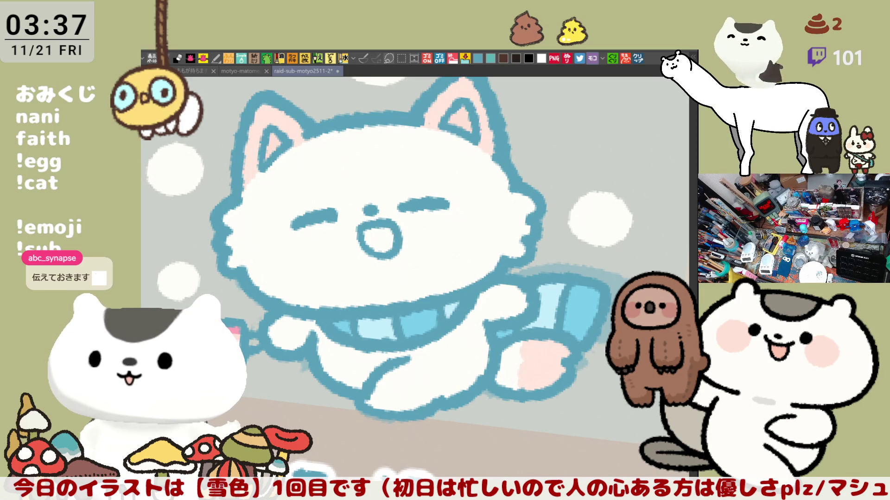
# Rotate the view, undo a grey-blue fill of the mouth interior so it stays white, and pan to the face
pyautogui.press('-')
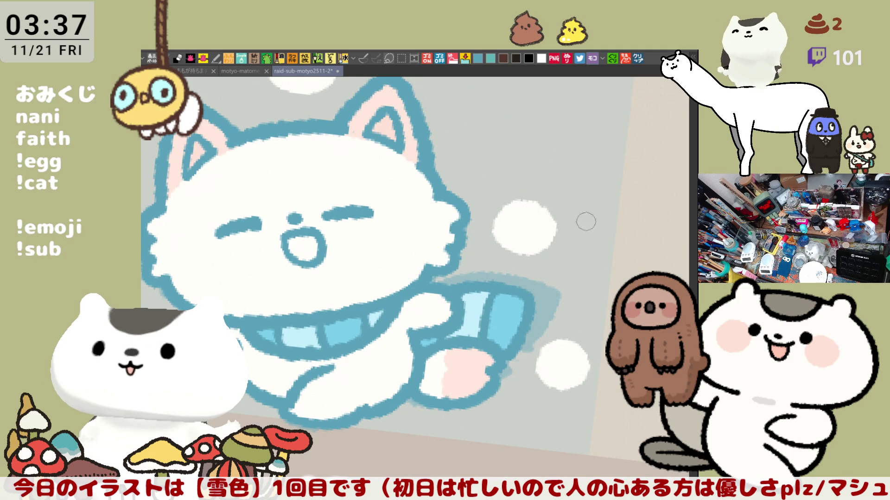
pyautogui.click(311, 244)
pyautogui.hotkey('ctrl', 'z')
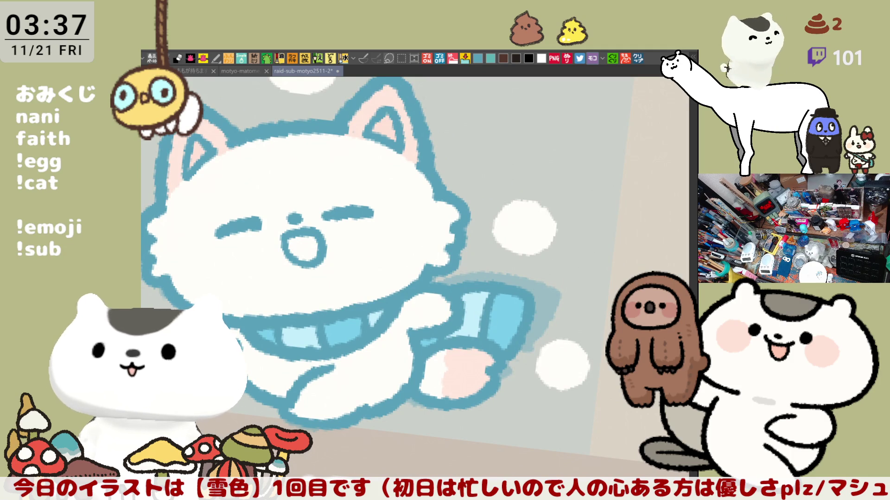
pyautogui.moveTo(442, 260); pyautogui.dragTo(604, 240)
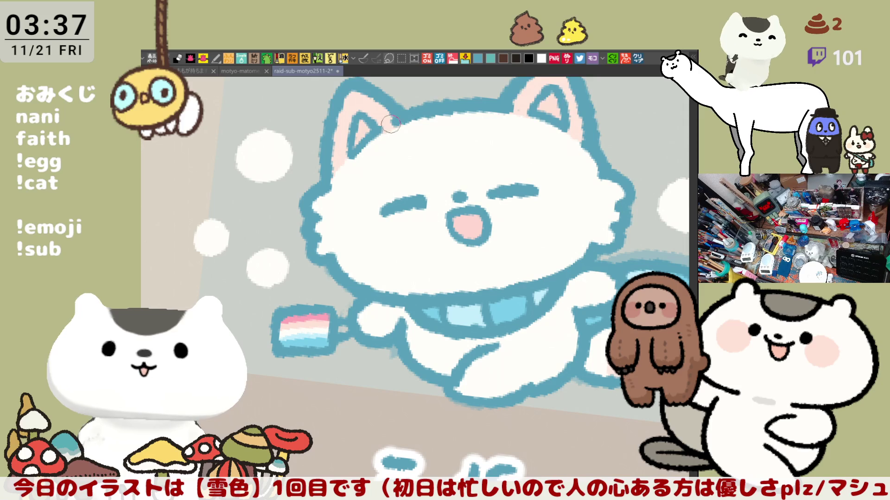
# Paint solid pink blush on both cheeks and mirror the view to check
pyautogui.moveTo(368, 206)
pyautogui.mouseDown()
pyautogui.moveTo(387, 235)
pyautogui.moveTo(375, 202)
pyautogui.mouseUp()
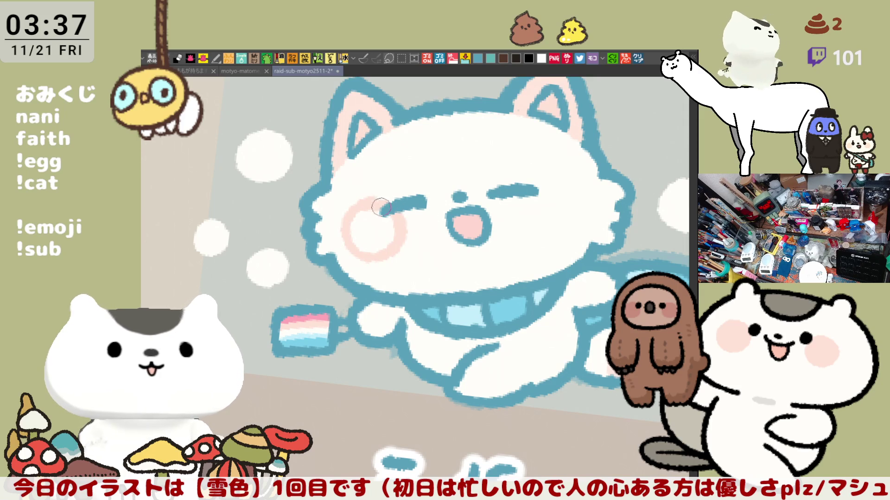
pyautogui.moveTo(402, 219); pyautogui.dragTo(375, 237)
pyautogui.moveTo(546, 195)
pyautogui.mouseDown()
pyautogui.moveTo(554, 188)
pyautogui.moveTo(561, 235)
pyautogui.moveTo(545, 238)
pyautogui.moveTo(557, 188)
pyautogui.moveTo(558, 240)
pyautogui.moveTo(539, 209)
pyautogui.mouseUp()
pyautogui.press('h')
pyautogui.scroll(-3, 547, 235)
pyautogui.scroll(-2, 546, 234)
# Pan across the stamp sheet to the long-haired character's tile and mirror the canvas view
pyautogui.moveTo(570, 299)
pyautogui.mouseDown()
pyautogui.moveTo(594, 351)
pyautogui.moveTo(551, 261)
pyautogui.moveTo(578, 252)
pyautogui.moveTo(491, 319)
pyautogui.mouseUp()
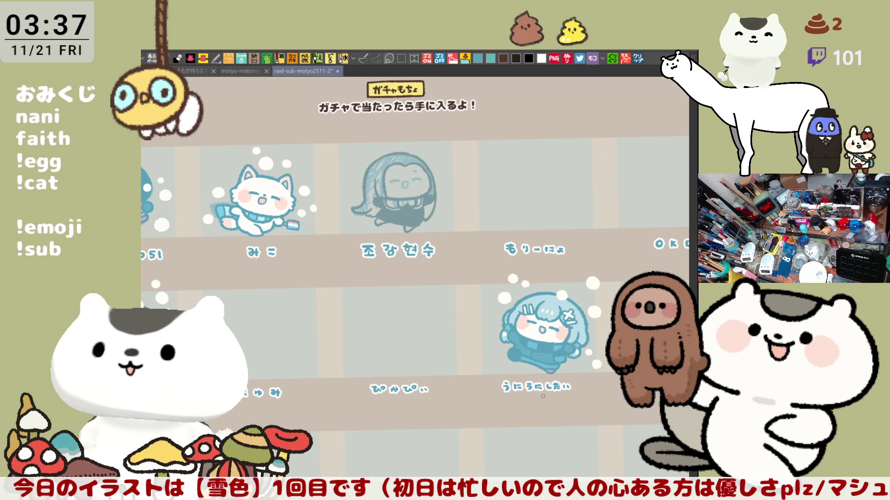
pyautogui.scroll(-2, 542, 396)
pyautogui.moveTo(542, 392)
pyautogui.mouseDown()
pyautogui.moveTo(542, 254)
pyautogui.moveTo(576, 214)
pyautogui.moveTo(528, 372)
pyautogui.moveTo(394, 301)
pyautogui.mouseUp()
pyautogui.scroll(1, 528, 372)
pyautogui.scroll(2, 393, 300)
pyautogui.scroll(2, 394, 301)
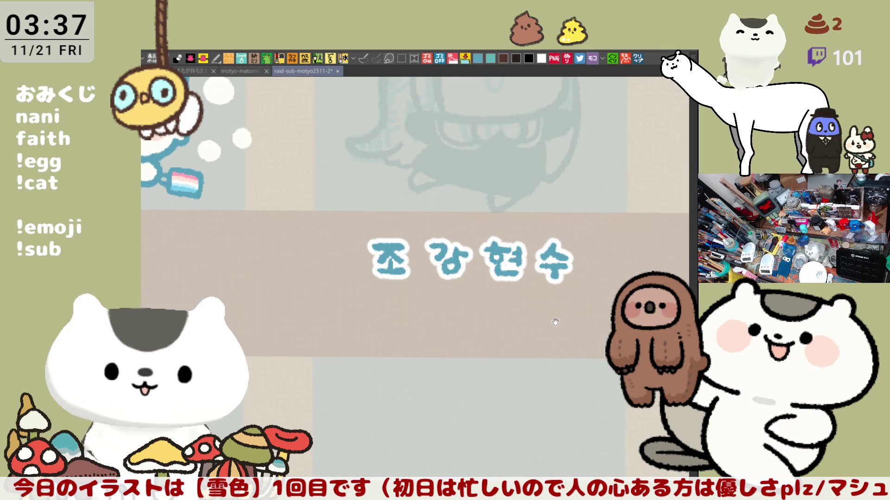
pyautogui.moveTo(582, 338); pyautogui.dragTo(628, 454)
pyautogui.press('h')
pyautogui.scroll(2, 529, 398)
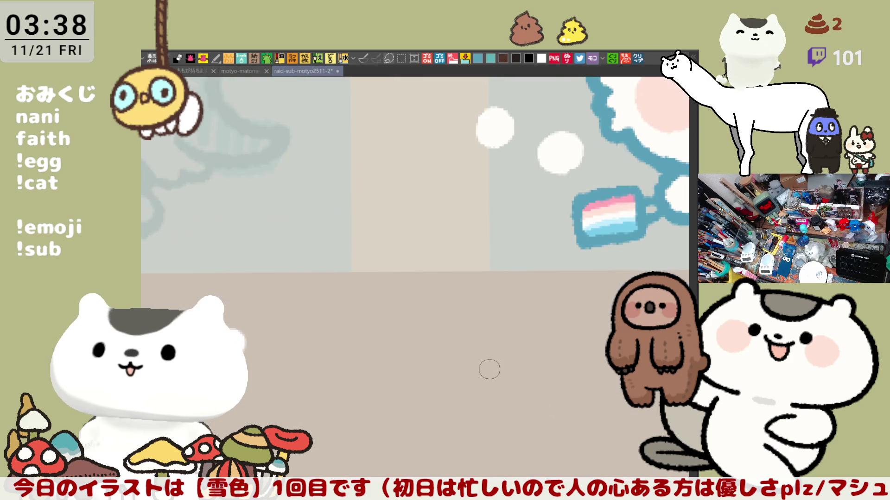
# Trace the left outline of the long-haired character's head in blue, retrying until the curve sits right
pyautogui.moveTo(489, 369); pyautogui.dragTo(493, 126)
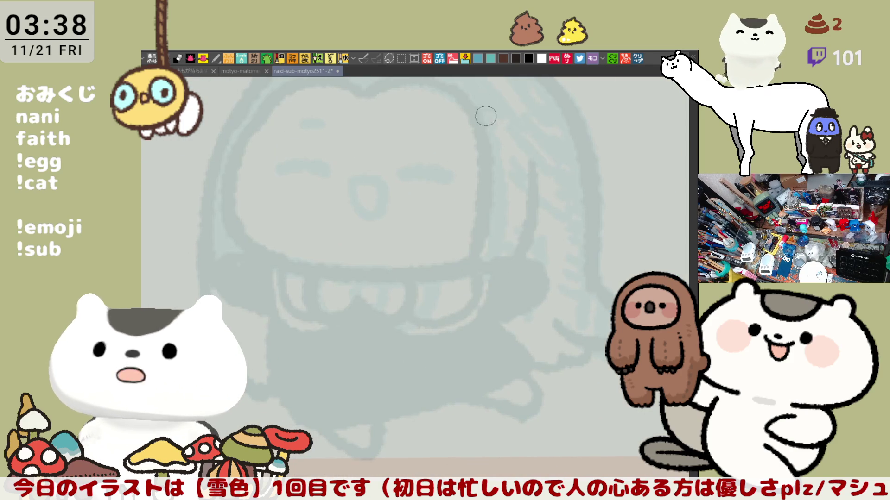
pyautogui.moveTo(243, 132); pyautogui.dragTo(257, 254)
pyautogui.hotkey('ctrl', 'z')
pyautogui.moveTo(244, 129); pyautogui.dragTo(269, 257)
pyautogui.hotkey('ctrl', 'z')
pyautogui.moveTo(243, 125); pyautogui.dragTo(285, 267)
pyautogui.hotkey('ctrl', 'z')
pyautogui.moveTo(245, 133); pyautogui.dragTo(265, 259)
pyautogui.hotkey('ctrl', 'z')
pyautogui.moveTo(249, 126)
pyautogui.mouseDown()
pyautogui.moveTo(243, 232)
pyautogui.moveTo(301, 262)
pyautogui.mouseUp()
pyautogui.hotkey('ctrl', 'z')
pyautogui.moveTo(248, 132)
pyautogui.mouseDown()
pyautogui.moveTo(230, 218)
pyautogui.moveTo(289, 253)
pyautogui.moveTo(383, 275)
pyautogui.mouseUp()
# Draw the blue lower face outline and extend it across to the right
pyautogui.hotkey('ctrl', 'z')
pyautogui.moveTo(278, 263); pyautogui.dragTo(441, 272)
pyautogui.hotkey('ctrl', 'z')
pyautogui.moveTo(290, 260); pyautogui.dragTo(417, 267)
pyautogui.hotkey('ctrl', 'z')
pyautogui.moveTo(282, 262); pyautogui.dragTo(416, 266)
pyautogui.hotkey('ctrl', 'z')
pyautogui.moveTo(277, 262); pyautogui.dragTo(492, 266)
pyautogui.hotkey('ctrl', 'z')
pyautogui.moveTo(403, 273); pyautogui.dragTo(490, 262)
pyautogui.hotkey('ctrl', 'z')
pyautogui.moveTo(408, 275)
pyautogui.mouseDown()
pyautogui.moveTo(499, 264)
pyautogui.moveTo(525, 278)
pyautogui.mouseUp()
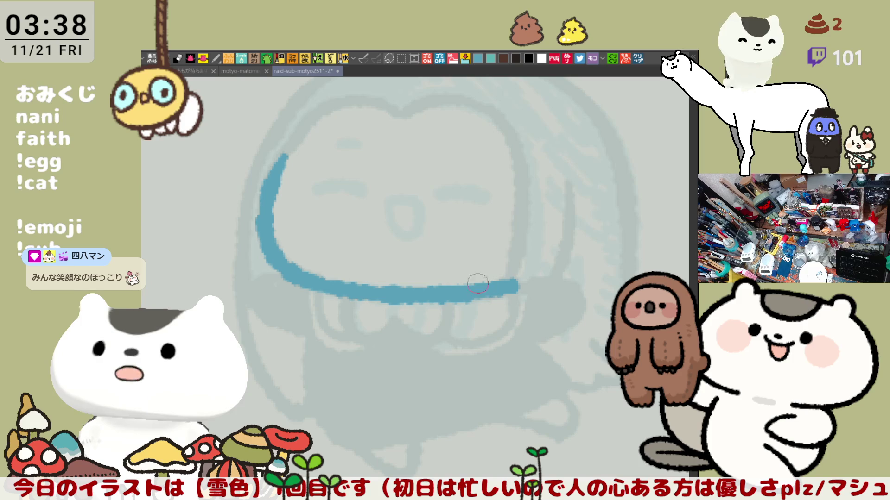
# Draw the two closed-eye arcs and the small open-mouth loop in blue
pyautogui.moveTo(312, 189); pyautogui.dragTo(367, 186)
pyautogui.hotkey('ctrl', 'z')
pyautogui.moveTo(437, 194); pyautogui.dragTo(492, 193)
pyautogui.hotkey('ctrl', 'z')
pyautogui.moveTo(436, 192); pyautogui.dragTo(492, 196)
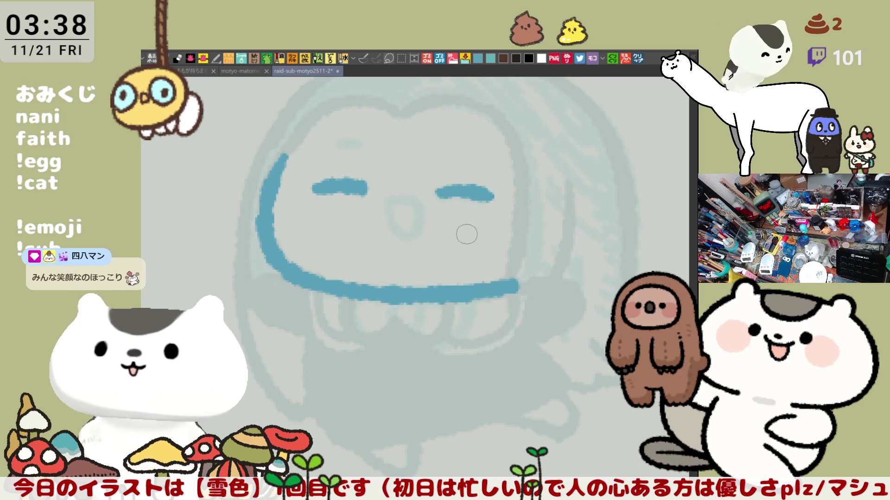
pyautogui.moveTo(389, 201); pyautogui.dragTo(424, 209)
pyautogui.hotkey('ctrl', 'z')
pyautogui.hotkey('ctrl', 'z')
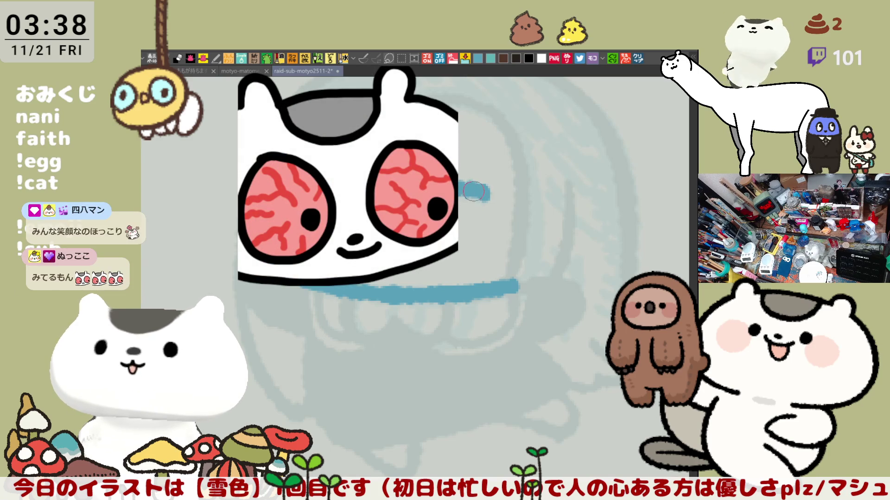
pyautogui.moveTo(433, 188); pyautogui.dragTo(486, 195)
pyautogui.hotkey('ctrl', 'z')
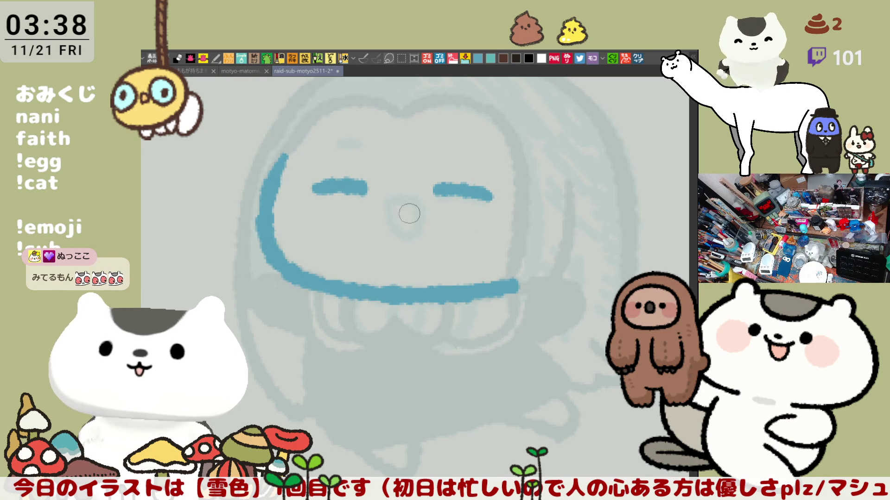
pyautogui.moveTo(389, 200)
pyautogui.mouseDown()
pyautogui.moveTo(420, 209)
pyautogui.moveTo(417, 226)
pyautogui.moveTo(390, 200)
pyautogui.moveTo(416, 228)
pyautogui.moveTo(388, 204)
pyautogui.moveTo(412, 278)
pyautogui.mouseUp()
pyautogui.hotkey('ctrl', 'z')
pyautogui.hotkey('ctrl', 'z')
pyautogui.hotkey('ctrl', 'z')
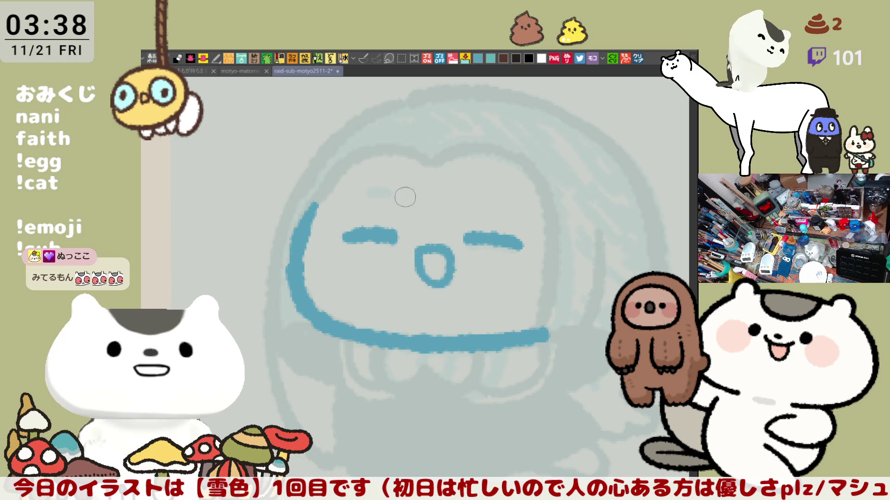
# Remove the stray mark above the left eye and erase the end of the lower outline
pyautogui.hotkey('ctrl', 'z')
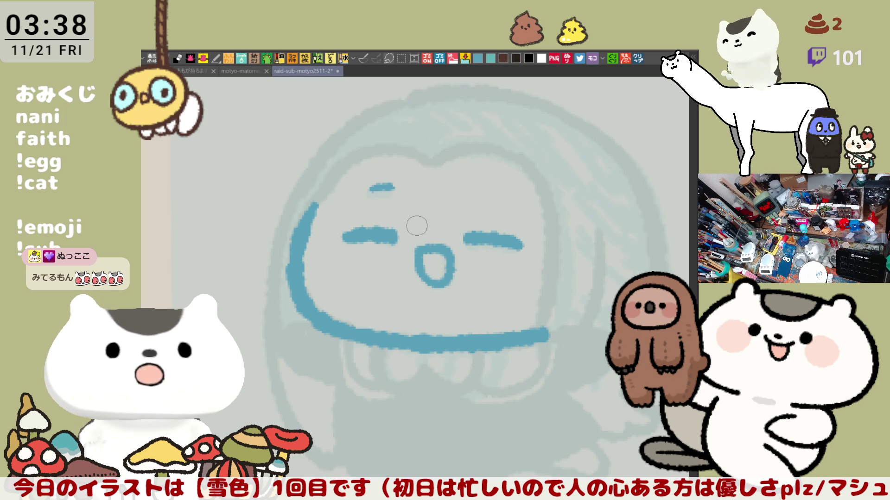
pyautogui.moveTo(440, 236); pyautogui.dragTo(385, 164)
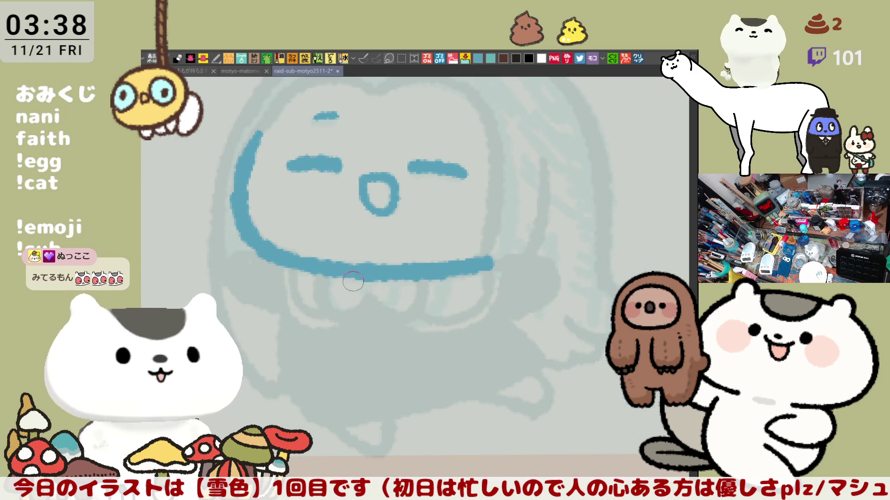
pyautogui.moveTo(372, 257); pyautogui.dragTo(398, 262)
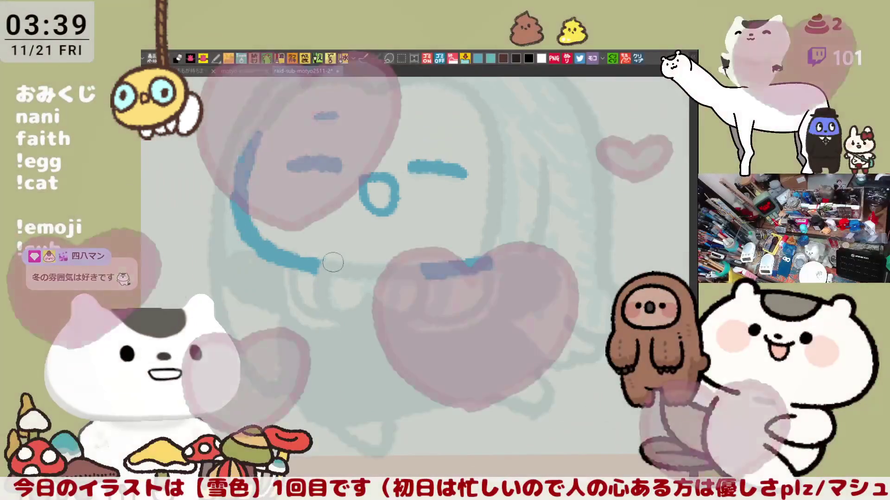
# Join the face curve to the chin line and draw the chin-to-bow curve with the bow's left loop
pyautogui.moveTo(319, 263)
pyautogui.mouseDown()
pyautogui.moveTo(317, 296)
pyautogui.moveTo(366, 299)
pyautogui.mouseUp()
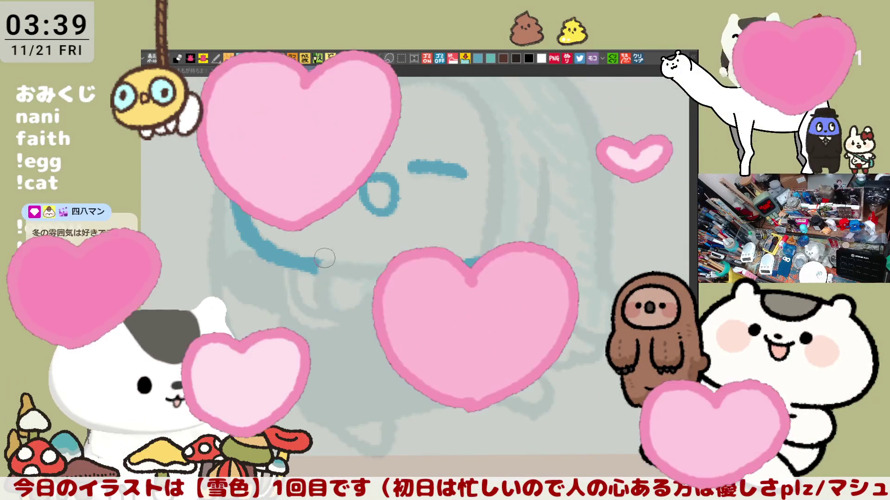
pyautogui.moveTo(321, 259)
pyautogui.mouseDown()
pyautogui.moveTo(360, 264)
pyautogui.moveTo(420, 306)
pyautogui.mouseUp()
pyautogui.hotkey('ctrl', 'z')
pyautogui.hotkey('ctrl', 'z')
pyautogui.moveTo(361, 270)
pyautogui.mouseDown()
pyautogui.moveTo(420, 265)
pyautogui.moveTo(445, 306)
pyautogui.mouseUp()
pyautogui.press('h')
pyautogui.hotkey('ctrl', 'z')
pyautogui.hotkey('ctrl', 'z')
pyautogui.moveTo(376, 264); pyautogui.dragTo(431, 299)
pyautogui.hotkey('ctrl', 'z')
pyautogui.moveTo(380, 268); pyautogui.dragTo(434, 304)
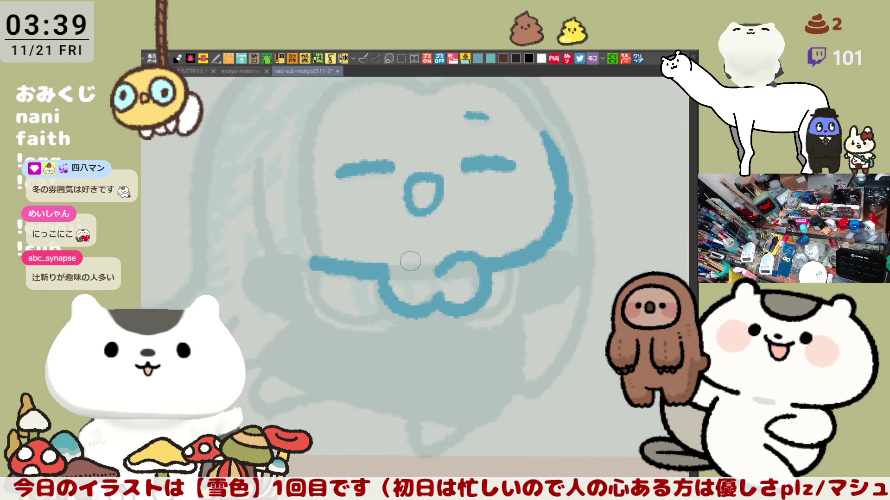
pyautogui.moveTo(388, 287); pyautogui.dragTo(434, 272)
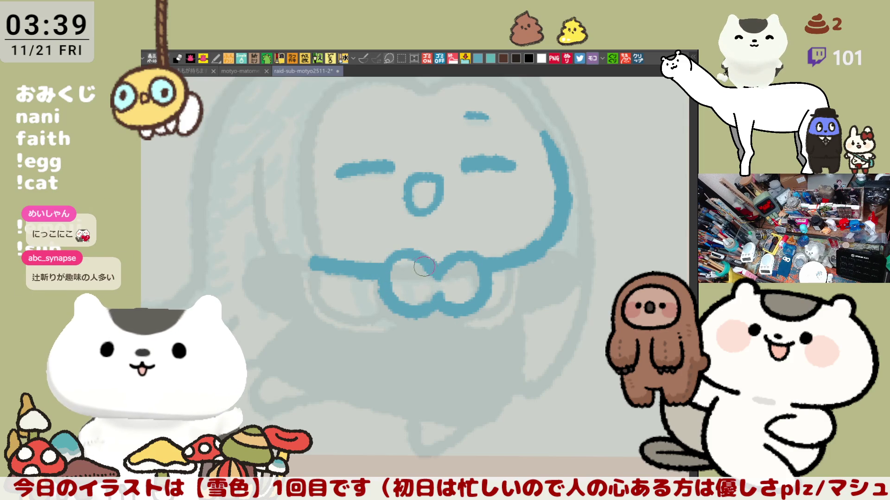
# Draw the bow's lower loop and wing curves in blue
pyautogui.moveTo(314, 264); pyautogui.dragTo(415, 334)
pyautogui.hotkey('ctrl', 'z')
pyautogui.moveTo(314, 263); pyautogui.dragTo(377, 299)
pyautogui.moveTo(325, 265); pyautogui.dragTo(378, 305)
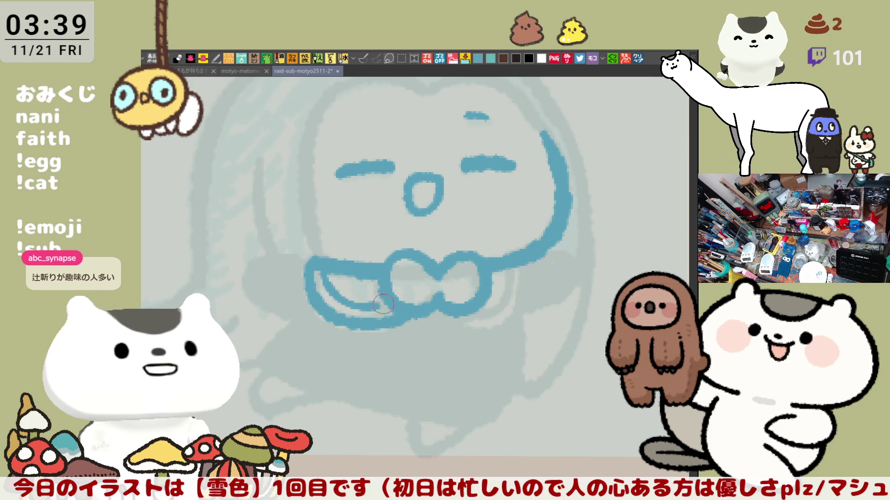
pyautogui.hotkey('ctrl', 'z')
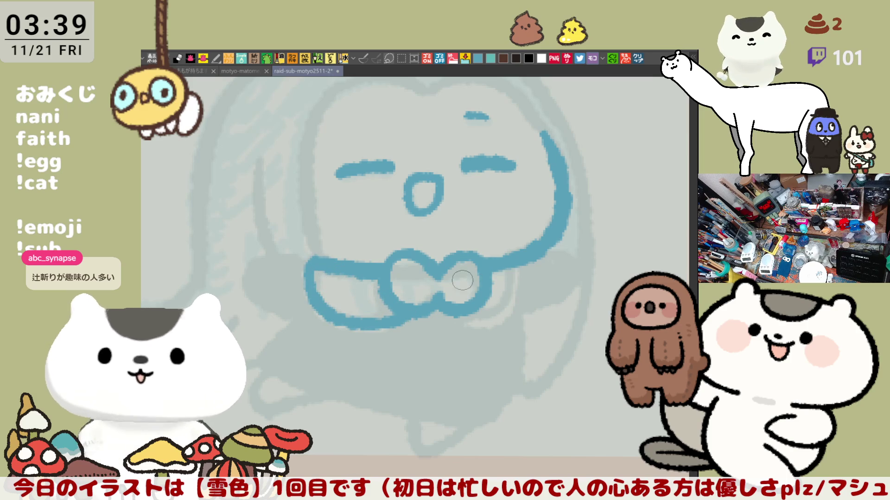
pyautogui.press('h')
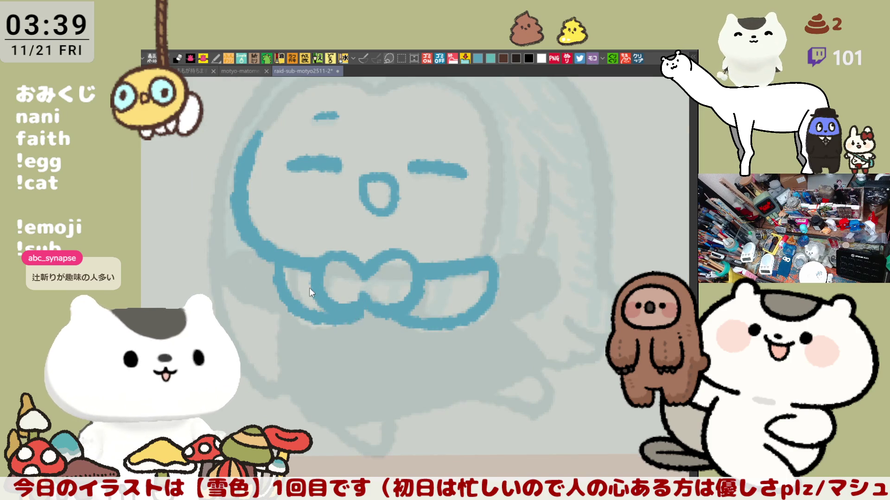
pyautogui.hotkey('ctrl', 'z')
pyautogui.moveTo(269, 266); pyautogui.dragTo(348, 307)
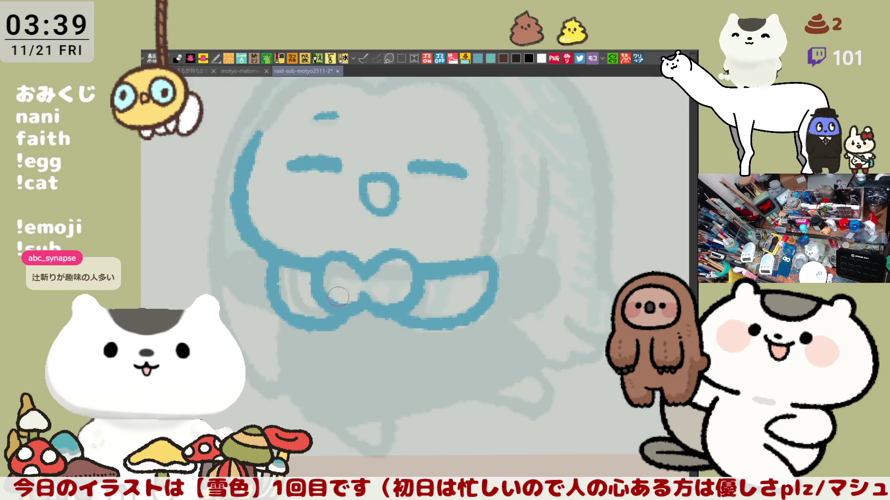
pyautogui.moveTo(250, 250); pyautogui.dragTo(255, 302)
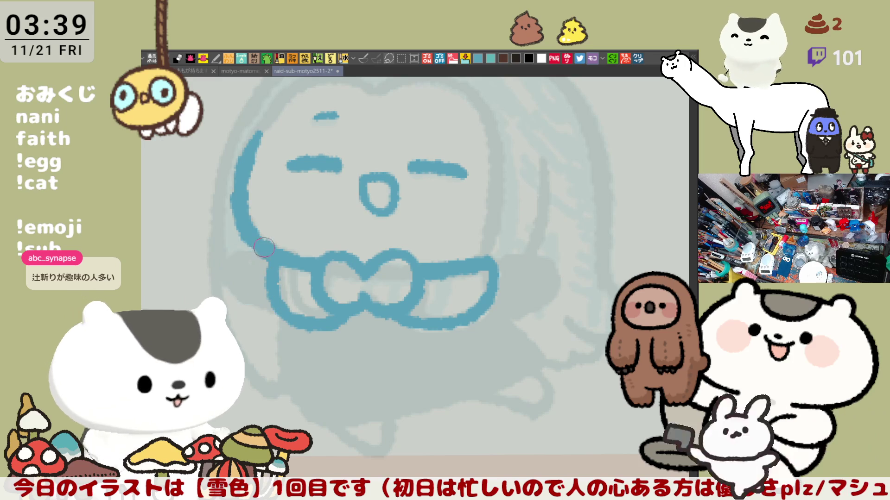
pyautogui.hotkey('ctrl', 'z')
# Draw the collar strokes on both sides of the bow, ending with a loop at the right end
pyautogui.moveTo(266, 260)
pyautogui.mouseDown()
pyautogui.moveTo(223, 260)
pyautogui.moveTo(271, 307)
pyautogui.mouseUp()
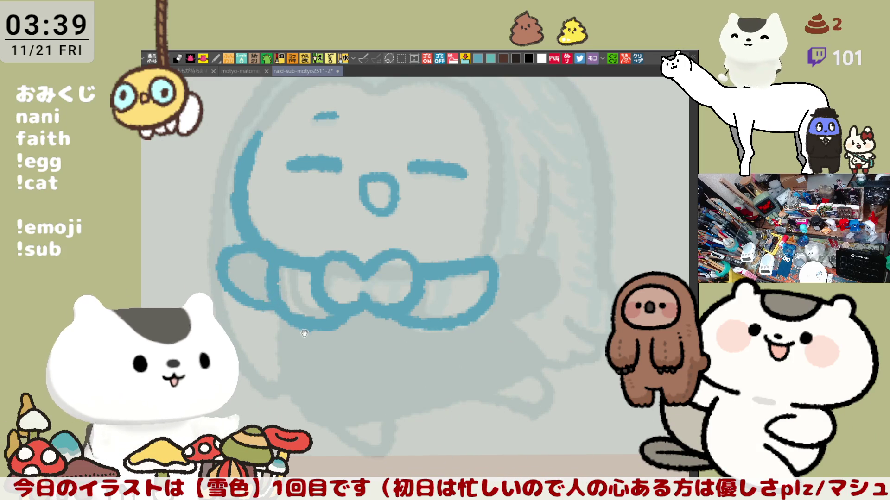
pyautogui.moveTo(486, 293); pyautogui.dragTo(445, 283)
pyautogui.moveTo(463, 252); pyautogui.dragTo(487, 306)
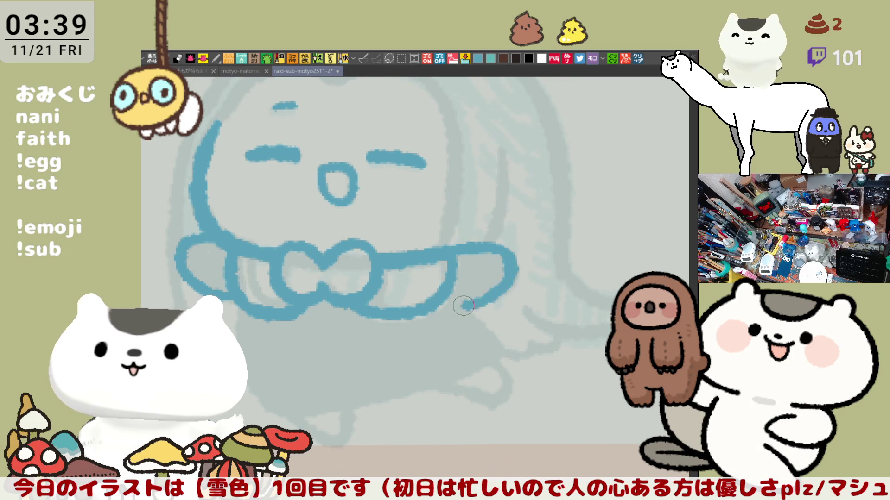
pyautogui.hotkey('ctrl', 'z')
pyautogui.moveTo(459, 252)
pyautogui.mouseDown()
pyautogui.moveTo(508, 288)
pyautogui.moveTo(465, 307)
pyautogui.mouseUp()
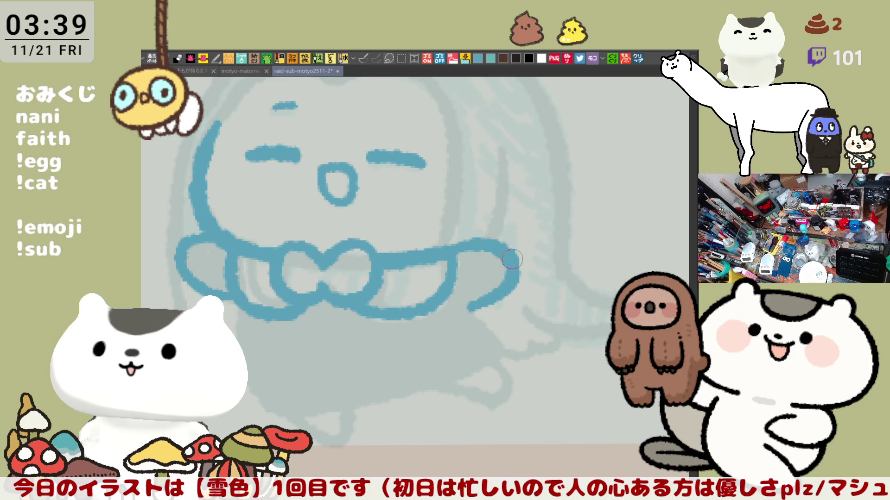
pyautogui.hotkey('ctrl', 'z')
pyautogui.moveTo(463, 250); pyautogui.dragTo(473, 309)
pyautogui.hotkey('ctrl', 'z')
pyautogui.moveTo(462, 249)
pyautogui.mouseDown()
pyautogui.moveTo(506, 259)
pyautogui.moveTo(465, 309)
pyautogui.mouseUp()
pyautogui.hotkey('ctrl', 'z')
pyautogui.moveTo(458, 250)
pyautogui.mouseDown()
pyautogui.moveTo(512, 252)
pyautogui.moveTo(469, 309)
pyautogui.mouseUp()
pyautogui.hotkey('ctrl', 'z')
pyautogui.moveTo(456, 256)
pyautogui.mouseDown()
pyautogui.moveTo(468, 309)
pyautogui.moveTo(425, 240)
pyautogui.mouseUp()
# Draw the body outline curving down and right from the bow's end
pyautogui.press('h')
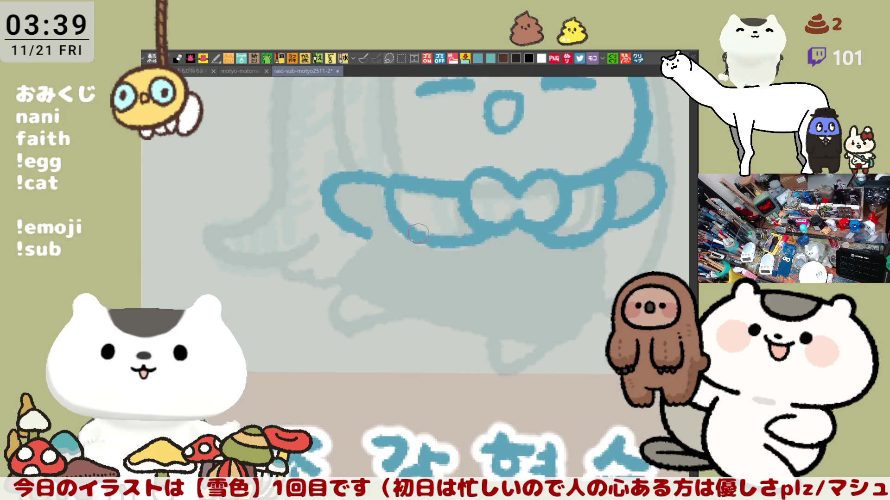
pyautogui.moveTo(374, 232); pyautogui.dragTo(432, 314)
pyautogui.hotkey('ctrl', 'z')
pyautogui.moveTo(374, 232); pyautogui.dragTo(401, 312)
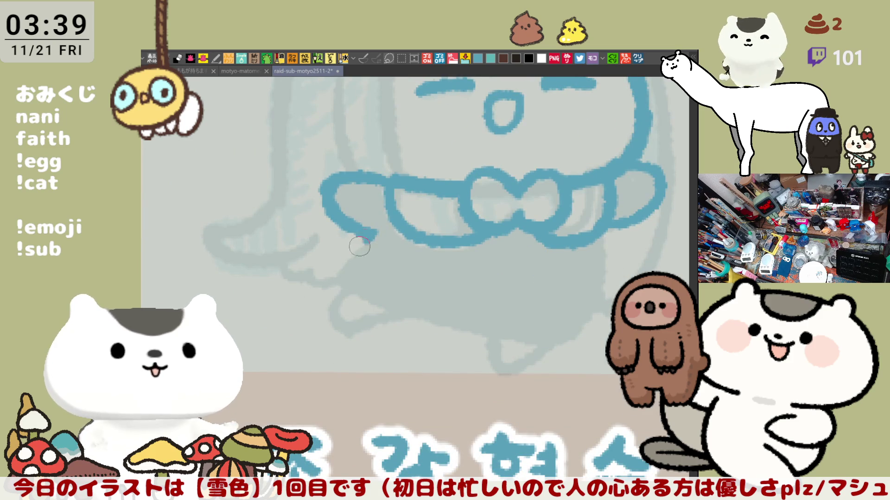
pyautogui.hotkey('ctrl', 'z')
pyautogui.moveTo(376, 232)
pyautogui.mouseDown()
pyautogui.moveTo(412, 313)
pyautogui.moveTo(342, 264)
pyautogui.moveTo(403, 305)
pyautogui.mouseUp()
pyautogui.hotkey('ctrl', 'z')
pyautogui.hotkey('ctrl', 'z')
pyautogui.moveTo(372, 233); pyautogui.dragTo(383, 301)
pyautogui.hotkey('ctrl', 'z')
pyautogui.moveTo(370, 232)
pyautogui.mouseDown()
pyautogui.moveTo(338, 269)
pyautogui.moveTo(398, 306)
pyautogui.mouseUp()
pyautogui.hotkey('ctrl', 'z')
pyautogui.moveTo(371, 233)
pyautogui.mouseDown()
pyautogui.moveTo(341, 278)
pyautogui.moveTo(398, 307)
pyautogui.mouseUp()
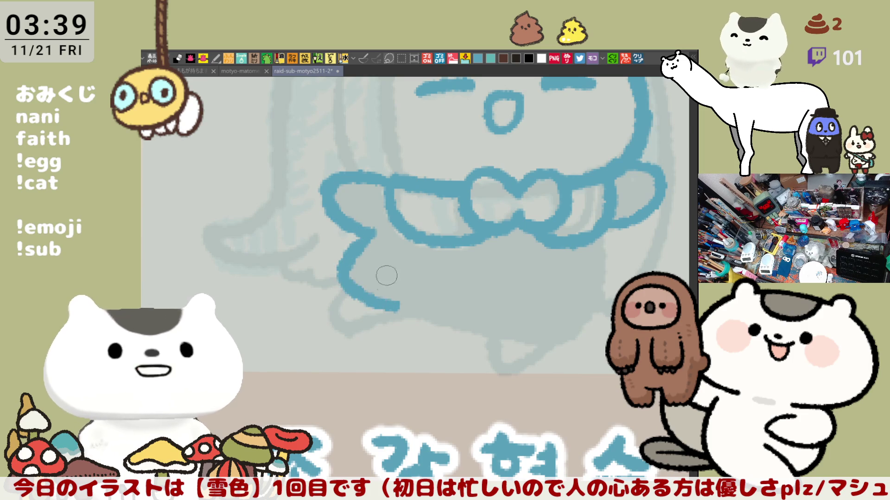
# Draw the left skirt curve down from the bow, with trial bottom lines undone
pyautogui.press('h')
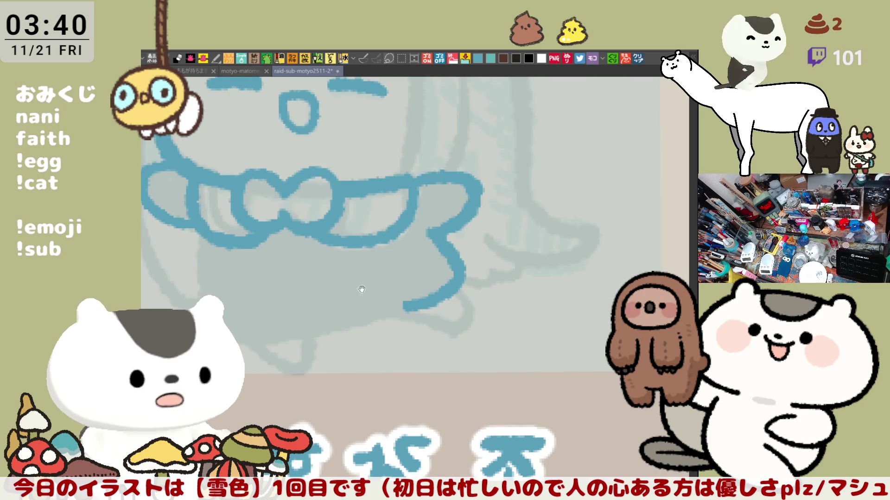
pyautogui.moveTo(309, 224); pyautogui.dragTo(362, 333)
pyautogui.hotkey('ctrl', 'z')
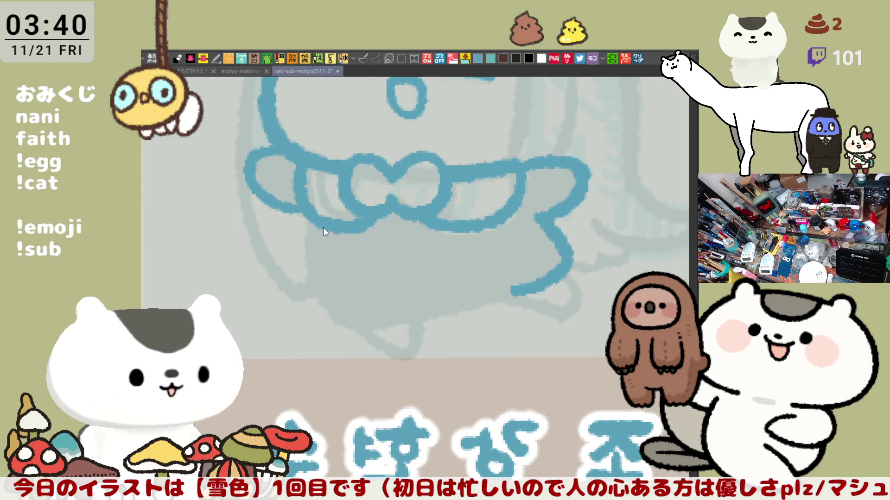
pyautogui.moveTo(304, 216); pyautogui.dragTo(344, 323)
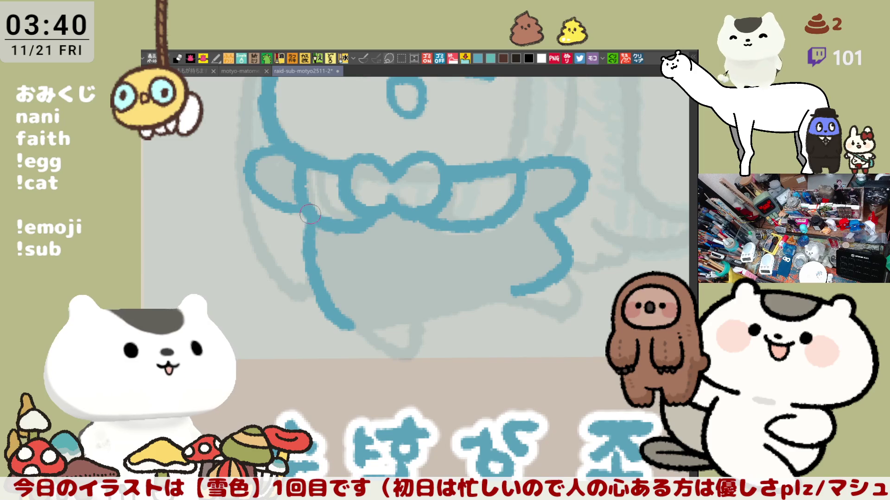
pyautogui.moveTo(344, 322); pyautogui.dragTo(515, 289)
pyautogui.hotkey('ctrl', 'z')
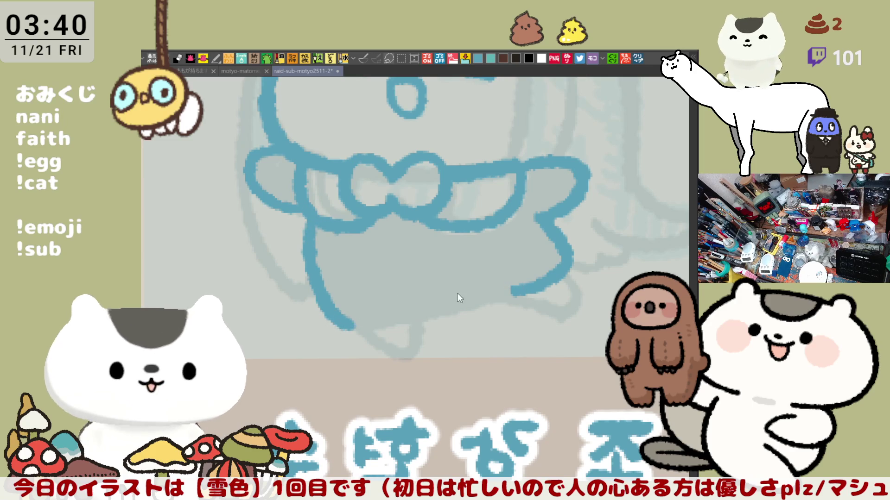
pyautogui.moveTo(344, 326); pyautogui.dragTo(506, 294)
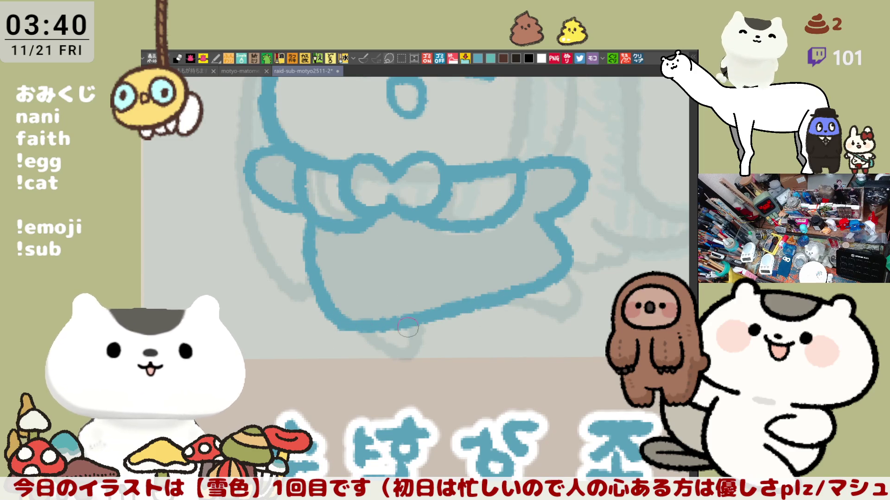
pyautogui.hotkey('ctrl', 'z')
pyautogui.hotkey('ctrl', 'z')
pyautogui.moveTo(305, 214); pyautogui.dragTo(357, 330)
pyautogui.hotkey('ctrl', 'z')
pyautogui.moveTo(305, 216); pyautogui.dragTo(356, 334)
pyautogui.hotkey('ctrl', 'z')
pyautogui.moveTo(306, 208)
pyautogui.mouseDown()
pyautogui.moveTo(346, 317)
pyautogui.moveTo(506, 291)
pyautogui.mouseUp()
# Close the skirt with a blue bottom line joining the two side curves, retrying until it fits
pyautogui.hotkey('ctrl', 'z')
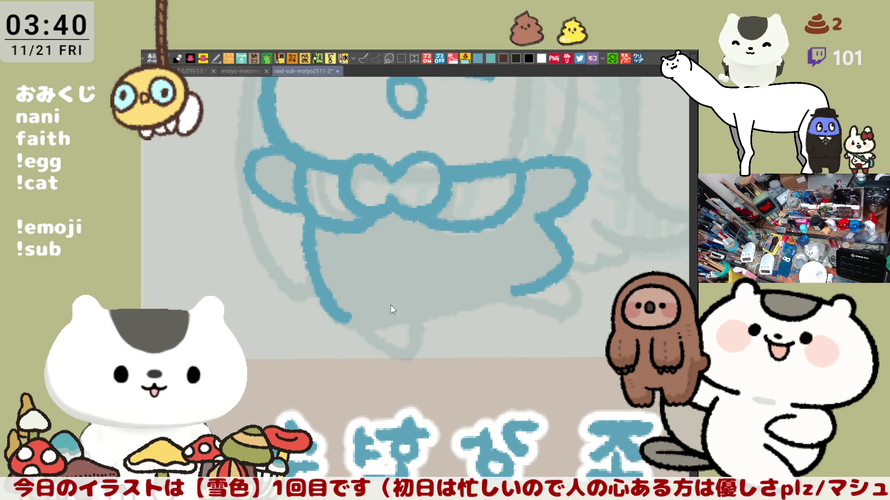
pyautogui.moveTo(339, 315); pyautogui.dragTo(532, 278)
pyautogui.hotkey('ctrl', 'z')
pyautogui.moveTo(340, 316); pyautogui.dragTo(523, 282)
pyautogui.hotkey('ctrl', 'z')
pyautogui.moveTo(374, 322); pyautogui.dragTo(549, 283)
pyautogui.hotkey('ctrl', 'z')
pyautogui.moveTo(372, 320); pyautogui.dragTo(541, 286)
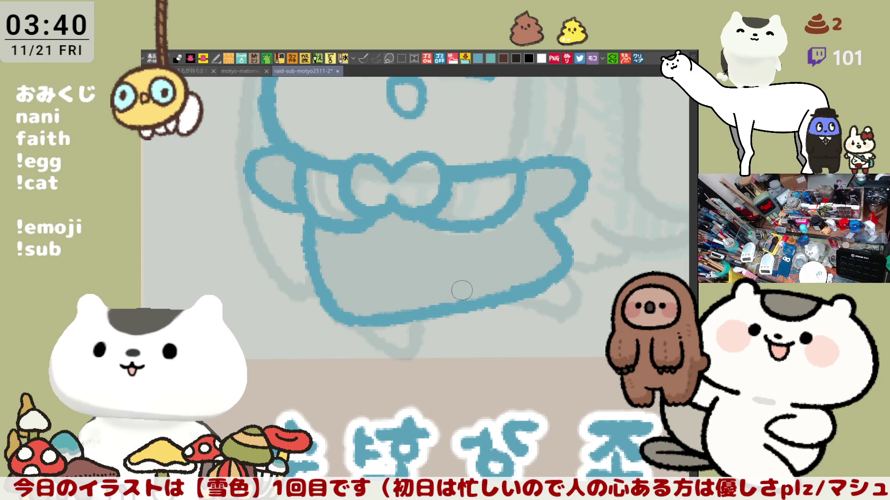
pyautogui.hotkey('ctrl', 'z')
pyautogui.moveTo(375, 321); pyautogui.dragTo(545, 275)
pyautogui.hotkey('ctrl', 'z')
pyautogui.moveTo(345, 317); pyautogui.dragTo(527, 289)
pyautogui.hotkey('ctrl', 'z')
pyautogui.moveTo(376, 321); pyautogui.dragTo(542, 281)
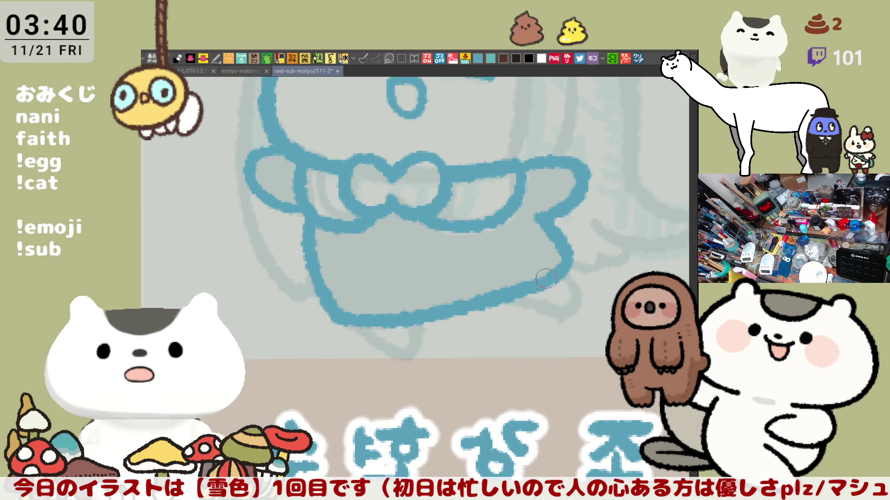
pyautogui.hotkey('ctrl', 'z')
pyautogui.moveTo(376, 321); pyautogui.dragTo(515, 280)
pyautogui.hotkey('ctrl', 'z')
pyautogui.moveTo(342, 315)
pyautogui.mouseDown()
pyautogui.moveTo(417, 317)
pyautogui.moveTo(360, 319)
pyautogui.moveTo(522, 280)
pyautogui.mouseUp()
pyautogui.hotkey('ctrl', 'z')
pyautogui.hotkey('ctrl', 'z')
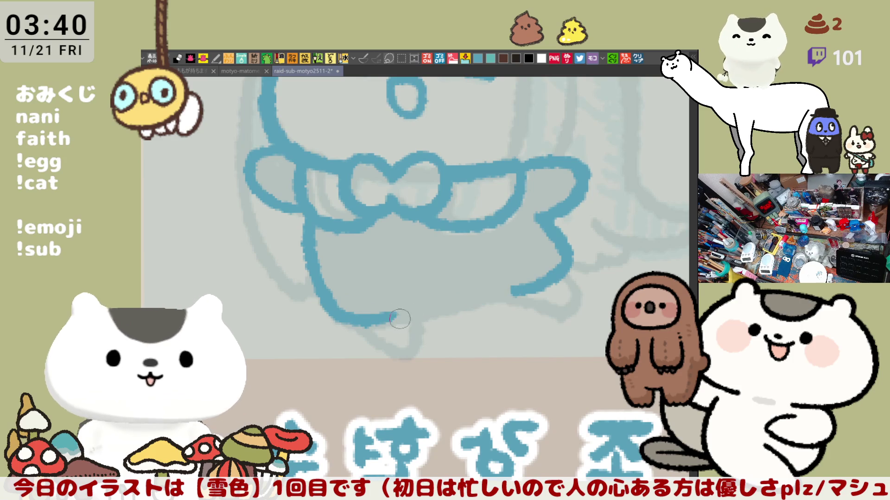
pyautogui.moveTo(400, 318); pyautogui.dragTo(551, 278)
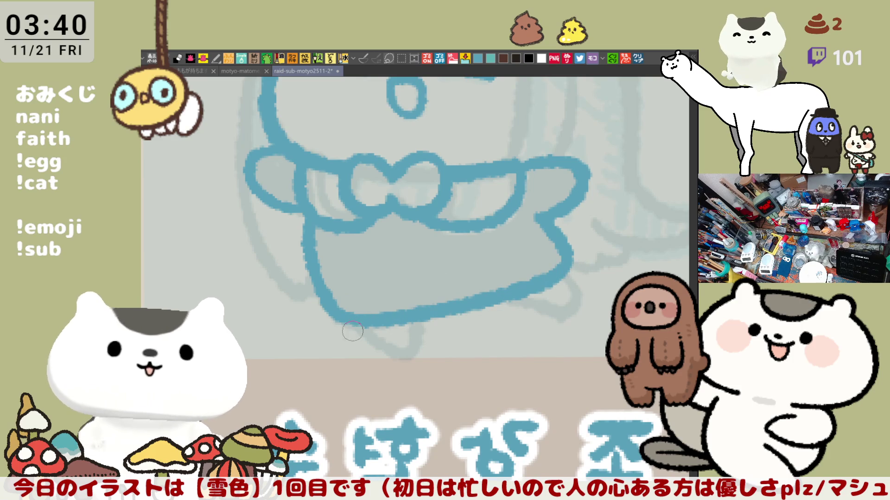
# Draw the small left and right feet beneath the skirt's bottom line
pyautogui.moveTo(363, 321); pyautogui.dragTo(420, 310)
pyautogui.hotkey('ctrl', 'z')
pyautogui.moveTo(365, 324); pyautogui.dragTo(420, 319)
pyautogui.hotkey('ctrl', 'z')
pyautogui.moveTo(363, 325); pyautogui.dragTo(419, 313)
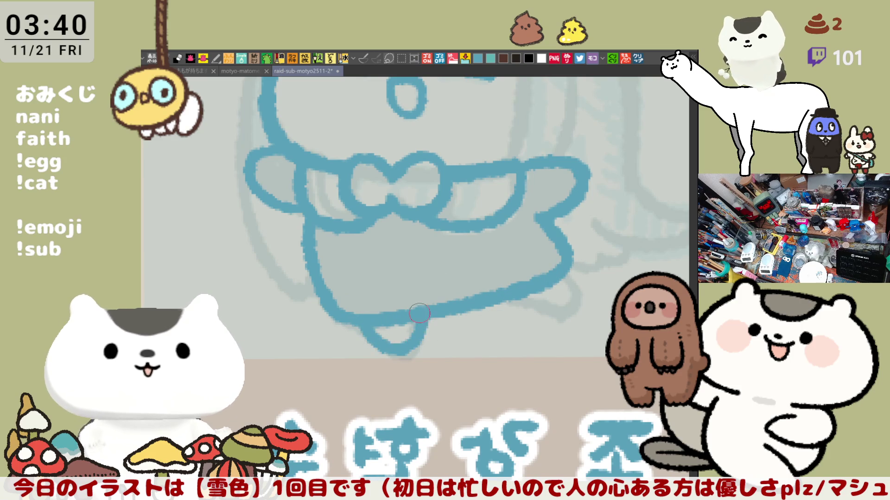
pyautogui.hotkey('ctrl', 'z')
pyautogui.moveTo(360, 324); pyautogui.dragTo(415, 316)
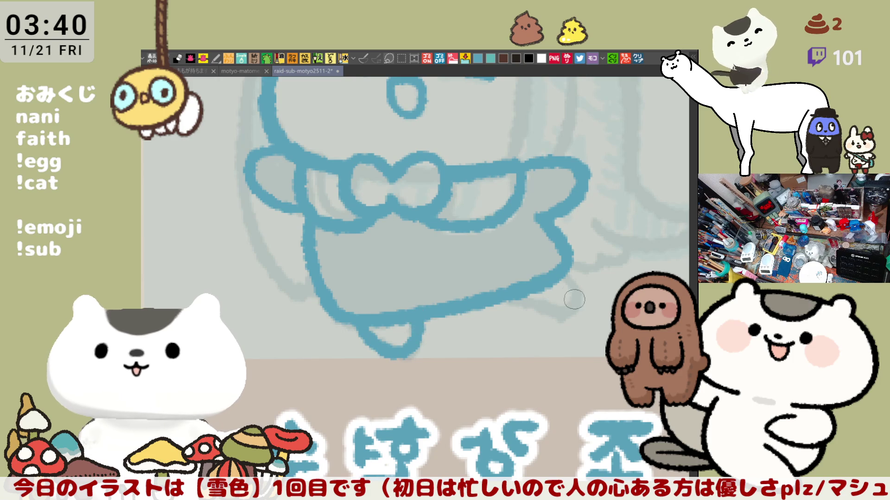
pyautogui.moveTo(503, 295); pyautogui.dragTo(557, 271)
pyautogui.hotkey('ctrl', 'z')
pyautogui.moveTo(511, 298); pyautogui.dragTo(565, 270)
pyautogui.hotkey('ctrl', 'z')
pyautogui.moveTo(513, 298); pyautogui.dragTo(562, 273)
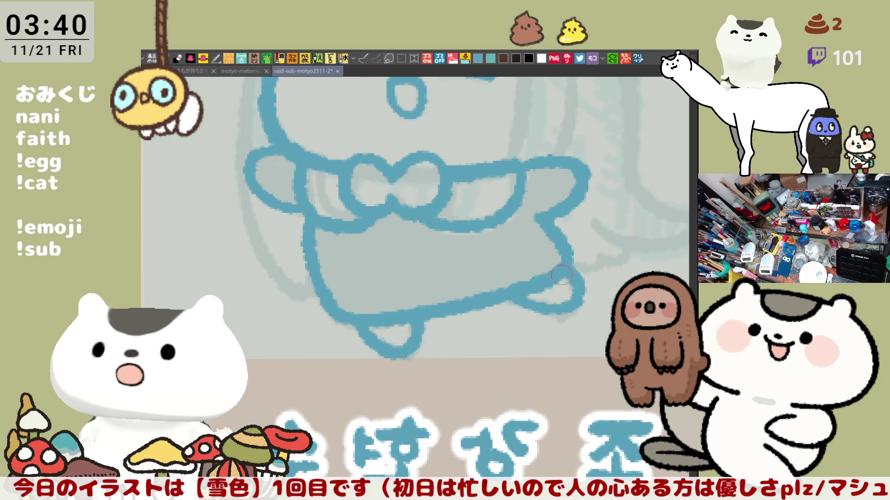
pyautogui.scroll(-2, 553, 279)
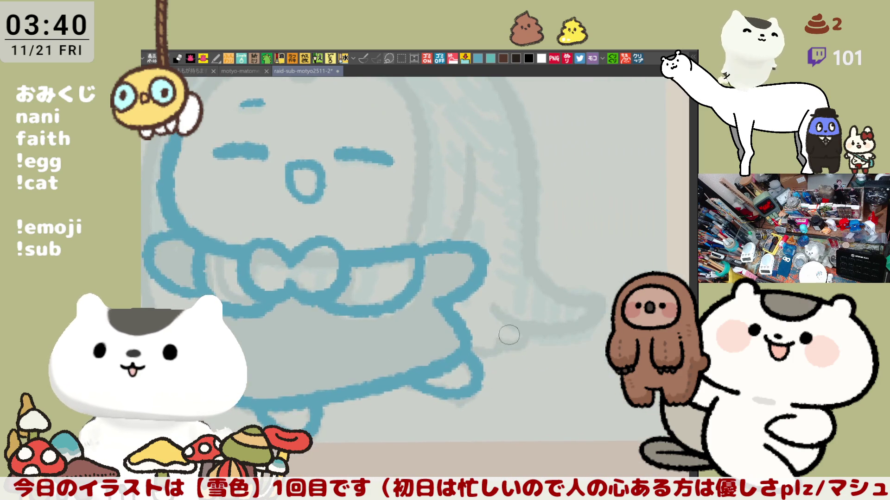
# Ink the top arc of the head and its right side in blue, redoing the first attempt
pyautogui.moveTo(495, 331); pyautogui.dragTo(524, 370)
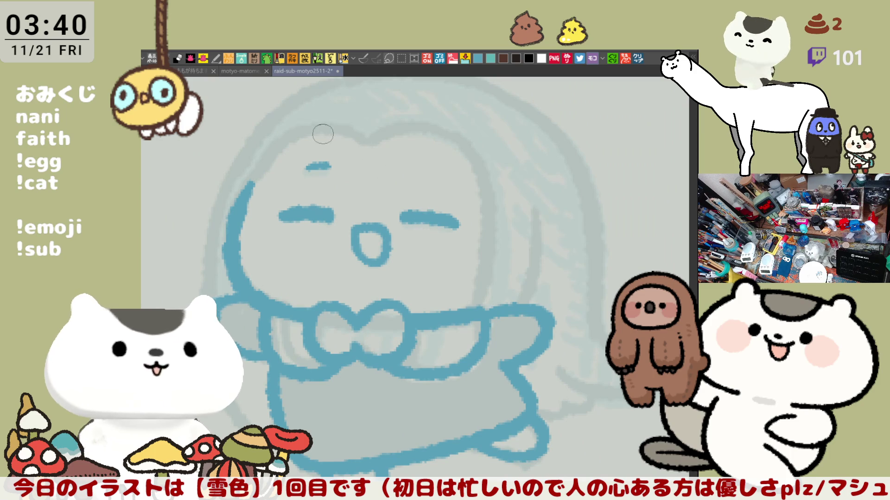
pyautogui.click(292, 132)
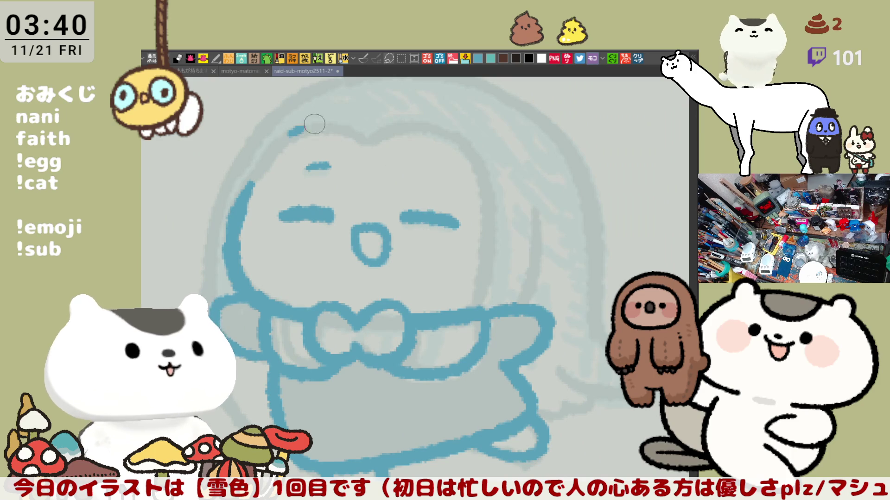
pyautogui.moveTo(303, 127); pyautogui.dragTo(359, 132)
pyautogui.hotkey('ctrl', 'z')
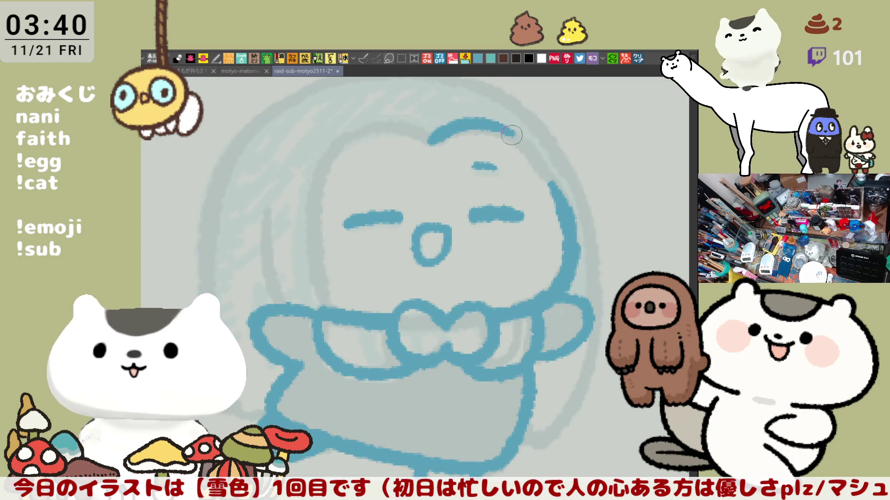
pyautogui.moveTo(550, 187); pyautogui.dragTo(569, 278)
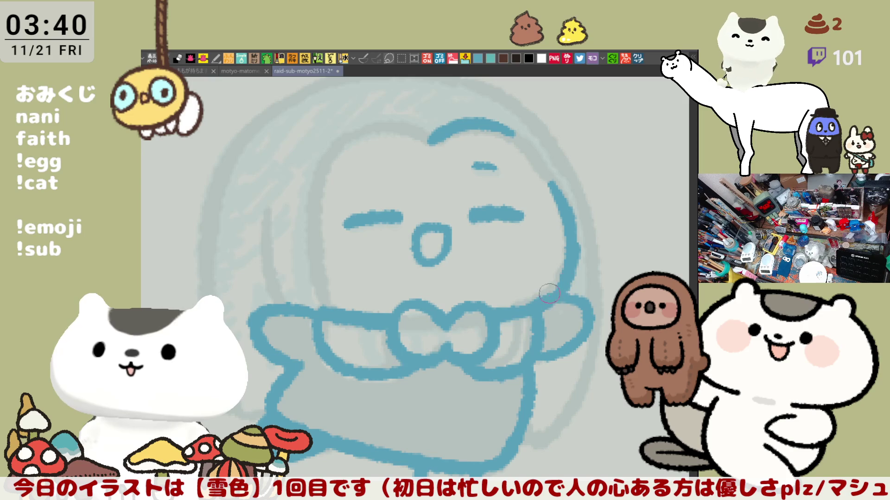
# With the view mirrored and rotated, draw the side of the head down to the outline, then return upright
pyautogui.press('h')
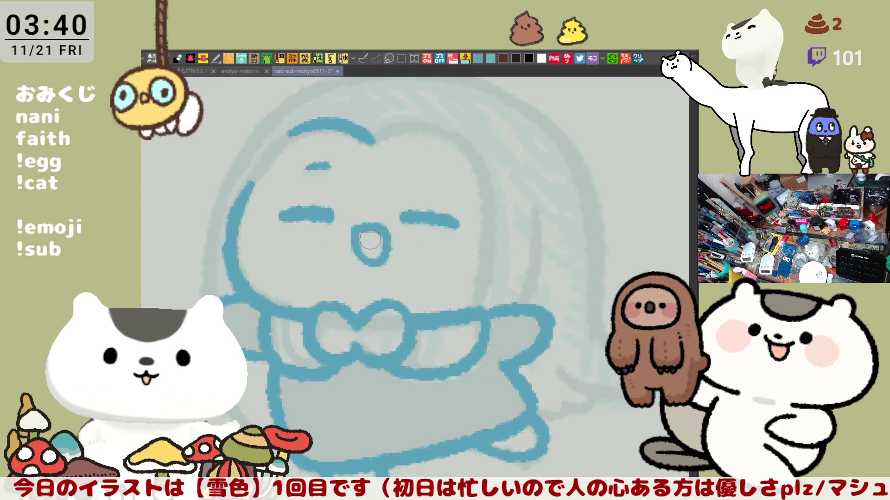
pyautogui.moveTo(308, 161)
pyautogui.mouseDown()
pyautogui.moveTo(397, 148)
pyautogui.moveTo(360, 257)
pyautogui.mouseUp()
pyautogui.moveTo(309, 187); pyautogui.dragTo(285, 278)
pyautogui.hotkey('ctrl', 'z')
pyautogui.moveTo(307, 183); pyautogui.dragTo(290, 245)
pyautogui.moveTo(389, 180)
pyautogui.mouseDown()
pyautogui.moveTo(335, 136)
pyautogui.moveTo(426, 144)
pyautogui.mouseUp()
# Extend the head-top outline rightward, undoing and retrying the stroke many times
pyautogui.hotkey('ctrl', 'z')
pyautogui.moveTo(333, 148); pyautogui.dragTo(426, 144)
pyautogui.hotkey('ctrl', 'z')
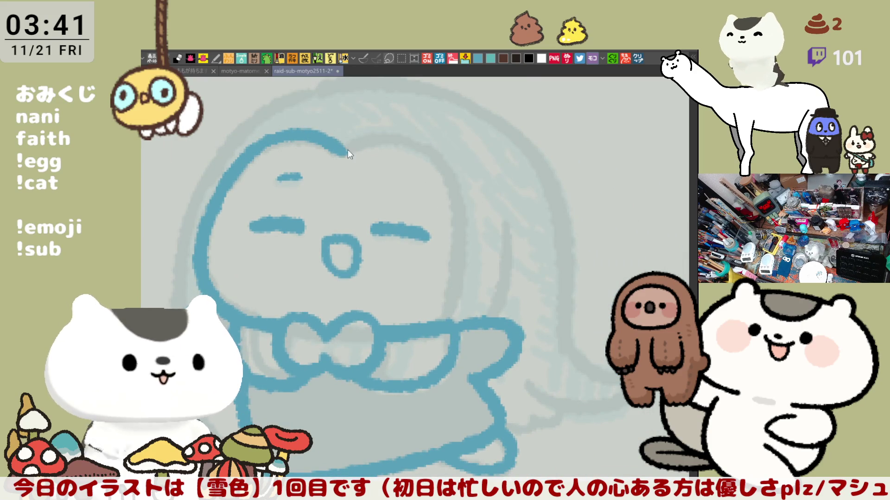
pyautogui.moveTo(341, 158); pyautogui.dragTo(431, 150)
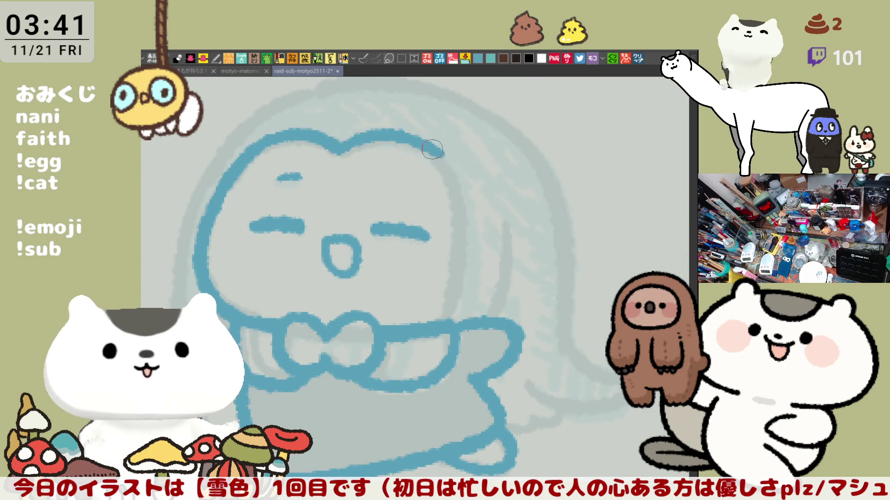
pyautogui.hotkey('ctrl', 'z')
pyautogui.moveTo(344, 149); pyautogui.dragTo(442, 155)
pyautogui.hotkey('ctrl', 'z')
pyautogui.moveTo(341, 149); pyautogui.dragTo(427, 144)
pyautogui.hotkey('ctrl', 'z')
pyautogui.moveTo(338, 145); pyautogui.dragTo(438, 151)
pyautogui.hotkey('ctrl', 'z')
pyautogui.moveTo(337, 152); pyautogui.dragTo(438, 149)
pyautogui.hotkey('ctrl', 'z')
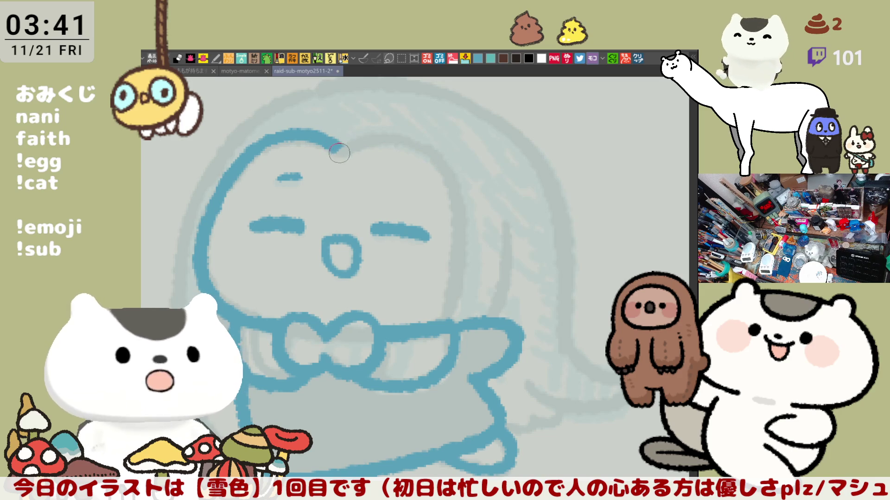
pyautogui.hotkey('ctrl', 'z')
pyautogui.moveTo(351, 148); pyautogui.dragTo(420, 139)
pyautogui.hotkey('ctrl', 'z')
pyautogui.moveTo(356, 139); pyautogui.dragTo(413, 132)
pyautogui.hotkey('ctrl', 'z')
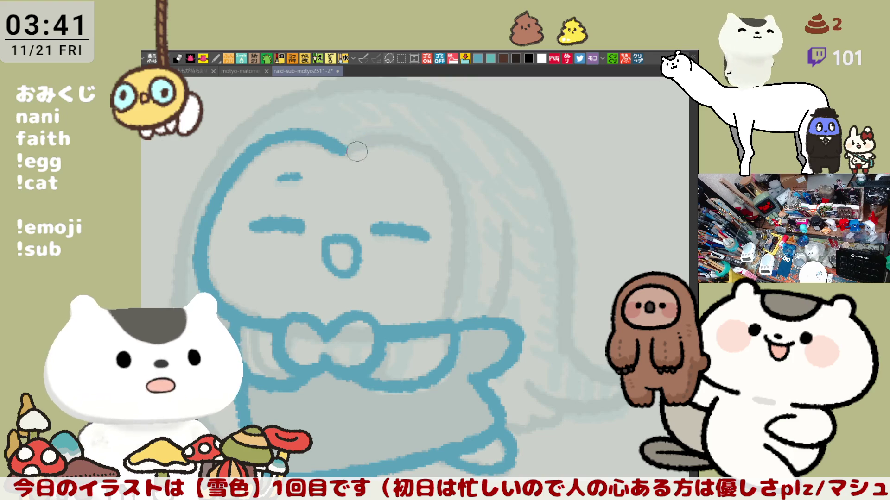
pyautogui.moveTo(358, 149); pyautogui.dragTo(431, 128)
pyautogui.hotkey('ctrl', 'z')
pyautogui.moveTo(359, 147); pyautogui.dragTo(431, 130)
pyautogui.hotkey('ctrl', 'z')
pyautogui.moveTo(334, 154); pyautogui.dragTo(401, 145)
pyautogui.hotkey('ctrl', 'z')
pyautogui.moveTo(339, 153); pyautogui.dragTo(424, 130)
pyautogui.hotkey('ctrl', 'z')
pyautogui.moveTo(332, 154); pyautogui.dragTo(389, 131)
pyautogui.hotkey('ctrl', 'z')
# Curve the head outline down around the right side, redoing trial downward strokes
pyautogui.moveTo(334, 154)
pyautogui.mouseDown()
pyautogui.moveTo(399, 137)
pyautogui.moveTo(456, 175)
pyautogui.moveTo(473, 199)
pyautogui.moveTo(469, 279)
pyautogui.mouseUp()
pyautogui.hotkey('ctrl', 'z')
pyautogui.hotkey('ctrl', 'z')
pyautogui.moveTo(452, 170); pyautogui.dragTo(455, 312)
pyautogui.hotkey('ctrl', 'z')
pyautogui.moveTo(459, 174); pyautogui.dragTo(456, 321)
pyautogui.hotkey('ctrl', 'z')
pyautogui.hotkey('ctrl', 'z')
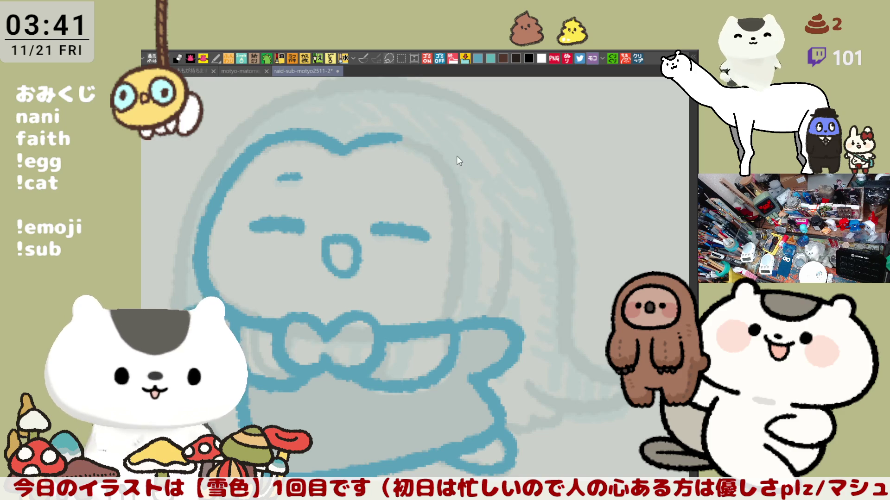
pyautogui.moveTo(418, 142); pyautogui.dragTo(459, 188)
pyautogui.hotkey('ctrl', 'z')
pyautogui.moveTo(393, 136)
pyautogui.mouseDown()
pyautogui.moveTo(459, 184)
pyautogui.moveTo(463, 299)
pyautogui.mouseUp()
pyautogui.hotkey('ctrl', 'z')
# Draw the head's right side lines down to the bowtie, retrying until the curve sits right
pyautogui.moveTo(459, 163); pyautogui.dragTo(456, 320)
pyautogui.hotkey('ctrl', 'z')
pyautogui.moveTo(442, 161); pyautogui.dragTo(449, 317)
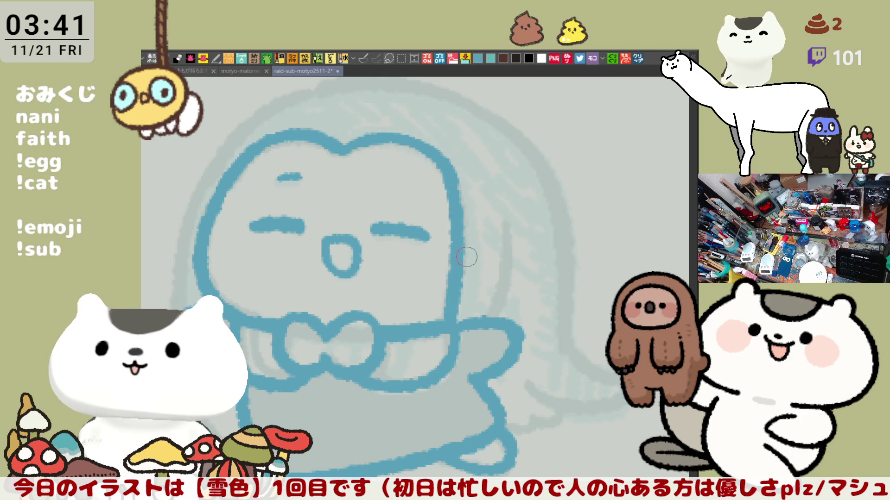
pyautogui.hotkey('ctrl', 'z')
pyautogui.moveTo(460, 192); pyautogui.dragTo(449, 315)
pyautogui.hotkey('ctrl', 'z')
pyautogui.moveTo(455, 182); pyautogui.dragTo(442, 328)
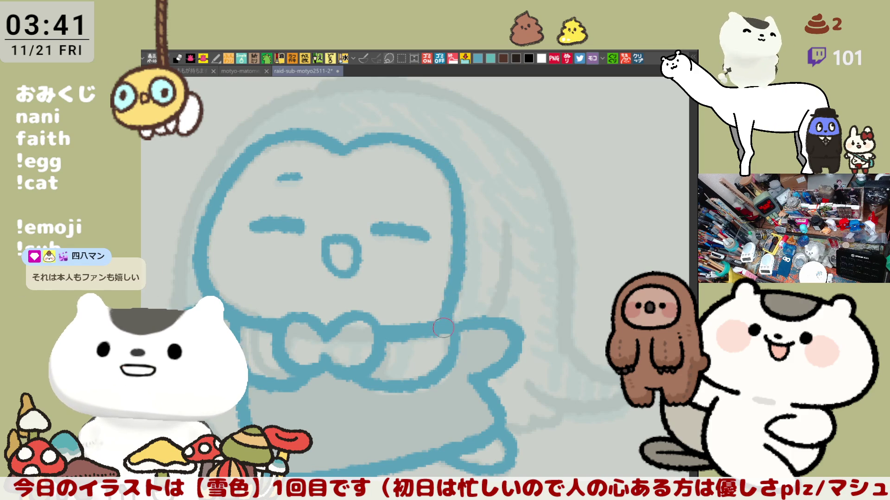
pyautogui.moveTo(504, 198); pyautogui.dragTo(490, 323)
pyautogui.hotkey('ctrl', 'z')
pyautogui.moveTo(503, 202); pyautogui.dragTo(486, 313)
pyautogui.hotkey('ctrl', 'z')
pyautogui.moveTo(500, 202); pyautogui.dragTo(490, 316)
pyautogui.hotkey('ctrl', 'z')
pyautogui.moveTo(500, 199); pyautogui.dragTo(493, 318)
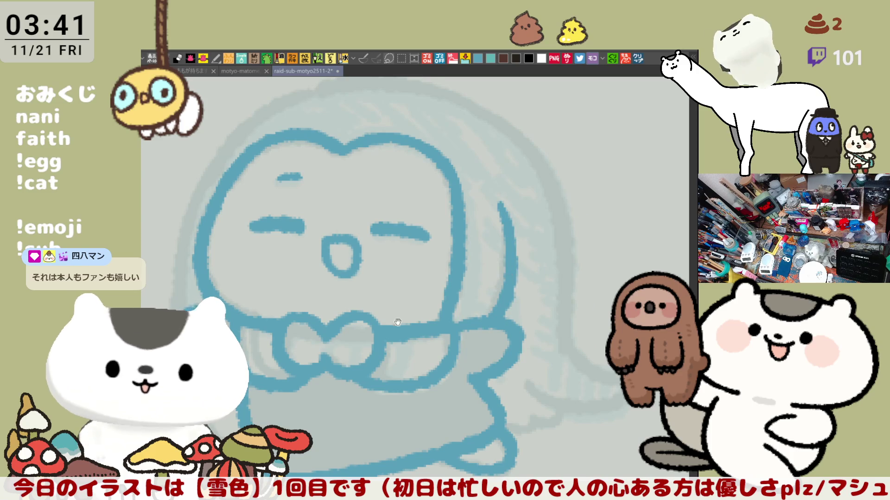
# Draw the head's left outline downward, redoing the stroke twice
pyautogui.moveTo(408, 320); pyautogui.dragTo(487, 352)
pyautogui.moveTo(282, 202); pyautogui.dragTo(257, 351)
pyautogui.hotkey('ctrl', 'z')
pyautogui.moveTo(297, 189); pyautogui.dragTo(260, 344)
pyautogui.hotkey('ctrl', 'z')
pyautogui.moveTo(288, 201); pyautogui.dragTo(270, 332)
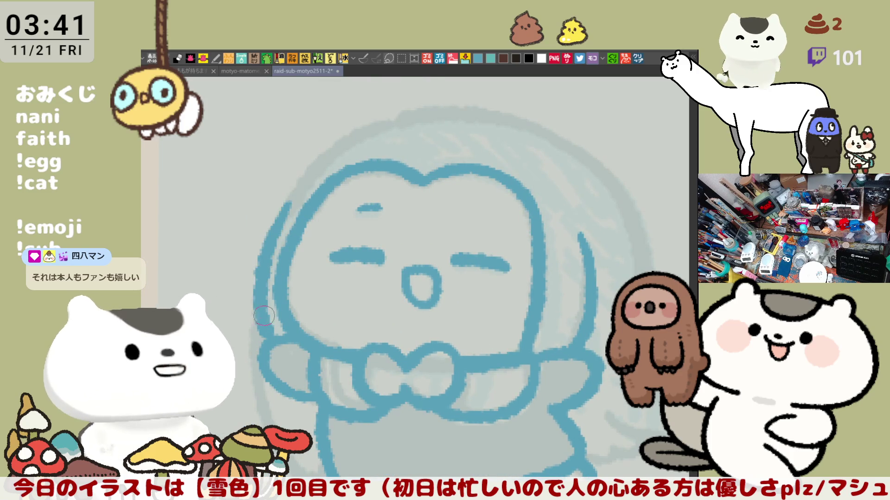
# Draw a long blue hair line down the left edge from the head top, retrying repeatedly
pyautogui.hotkey('ctrl', 'z')
pyautogui.moveTo(294, 193); pyautogui.dragTo(256, 313)
pyautogui.hotkey('ctrl', 'z')
pyautogui.moveTo(284, 197); pyautogui.dragTo(258, 315)
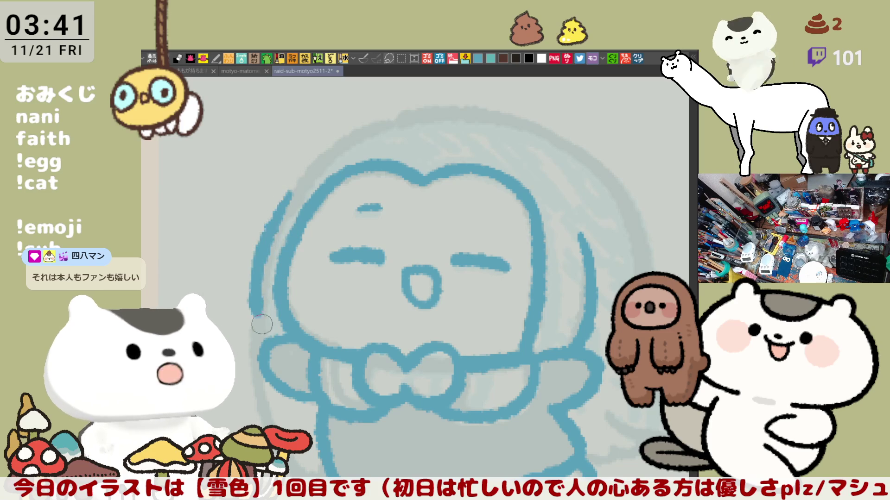
pyautogui.hotkey('ctrl', 'z')
pyautogui.moveTo(294, 188); pyautogui.dragTo(256, 316)
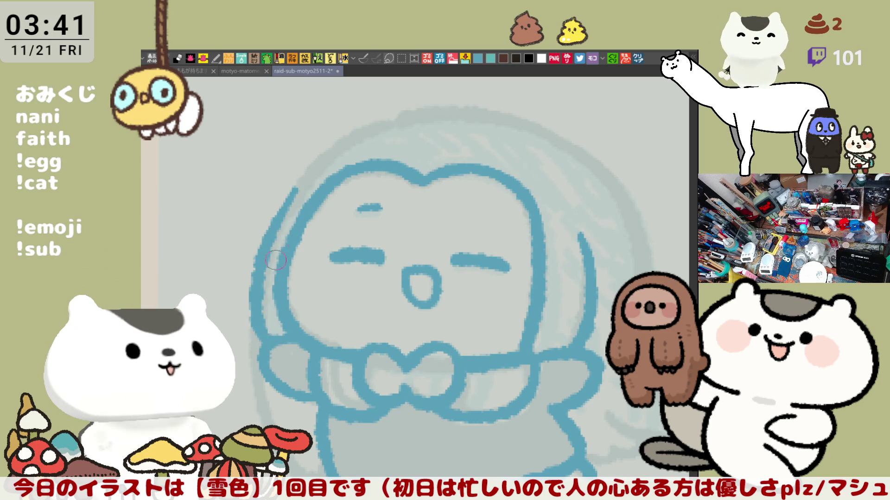
pyautogui.hotkey('ctrl', 'z')
pyautogui.moveTo(288, 195); pyautogui.dragTo(256, 316)
pyautogui.hotkey('ctrl', 'z')
pyautogui.moveTo(288, 192); pyautogui.dragTo(256, 316)
pyautogui.hotkey('ctrl', 'z')
pyautogui.moveTo(289, 194); pyautogui.dragTo(268, 337)
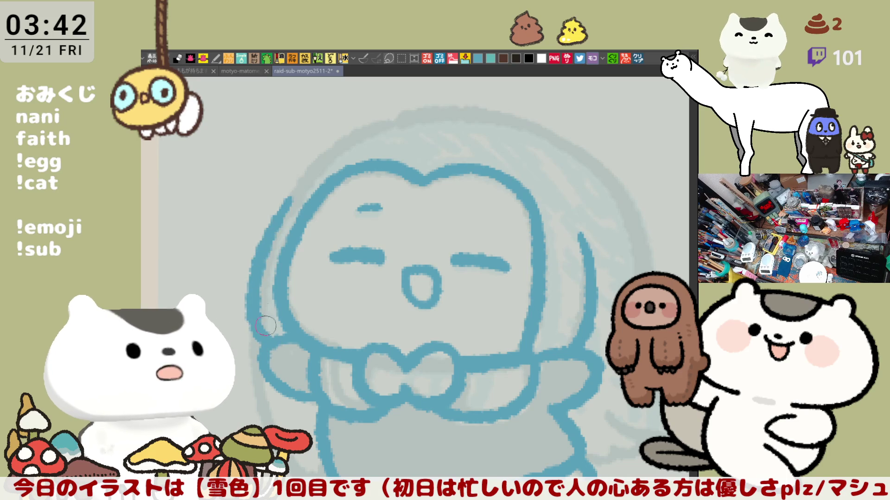
pyautogui.scroll(-3, 287, 307)
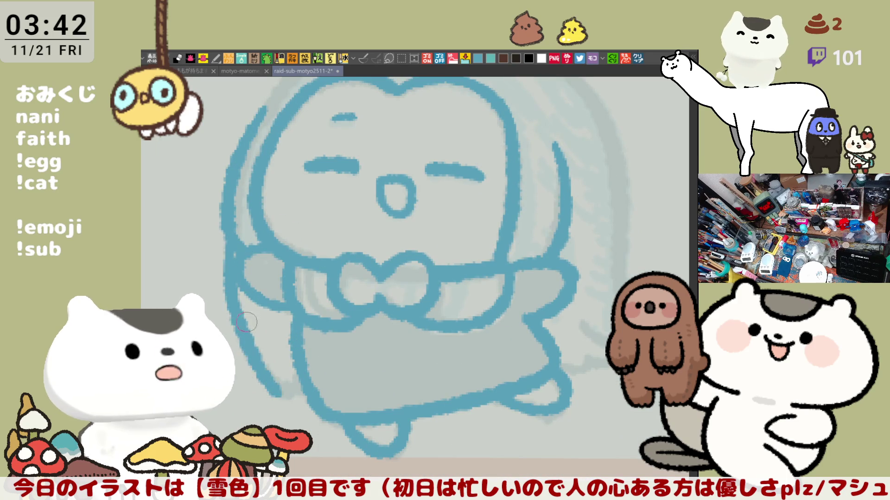
# Draw the left body side from the arm down and curve its bottom toward the skirt
pyautogui.moveTo(233, 236); pyautogui.dragTo(281, 392)
pyautogui.hotkey('ctrl', 'z')
pyautogui.moveTo(233, 240); pyautogui.dragTo(289, 390)
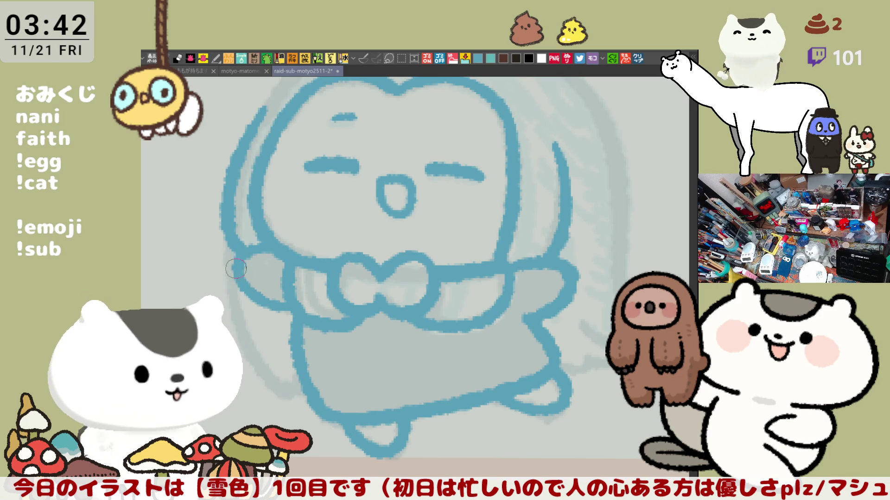
pyautogui.hotkey('ctrl', 'z')
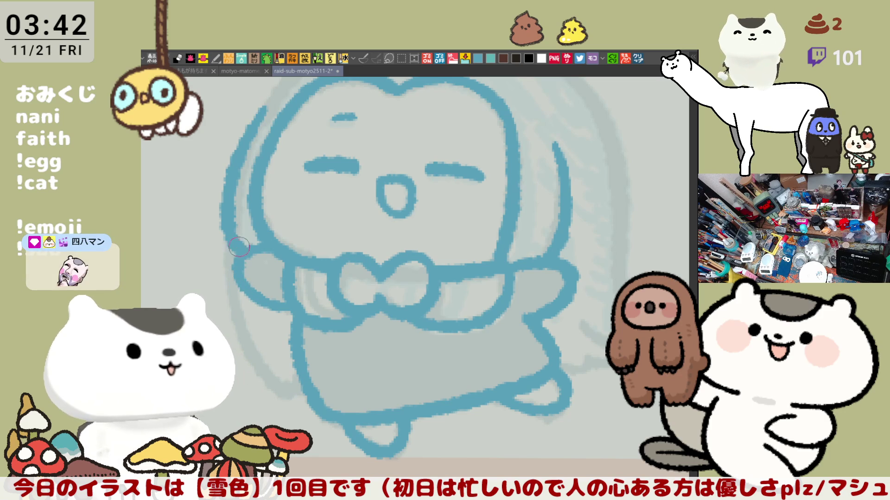
pyautogui.moveTo(235, 278); pyautogui.dragTo(268, 379)
pyautogui.hotkey('ctrl', 'z')
pyautogui.moveTo(233, 274); pyautogui.dragTo(279, 389)
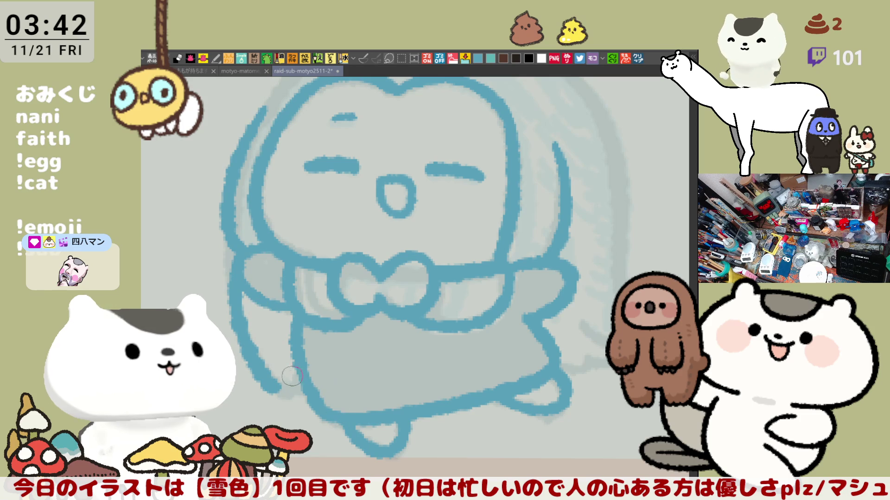
pyautogui.moveTo(274, 389); pyautogui.dragTo(300, 393)
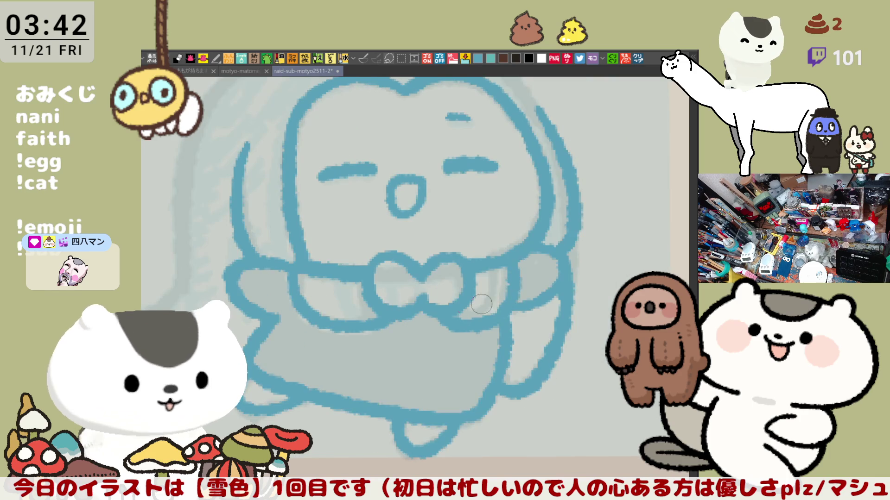
pyautogui.hscroll(-5, 312, 333)
# Add a hem stroke and draw the curled hair end at lower right with its upper curve
pyautogui.moveTo(295, 350); pyautogui.dragTo(354, 367)
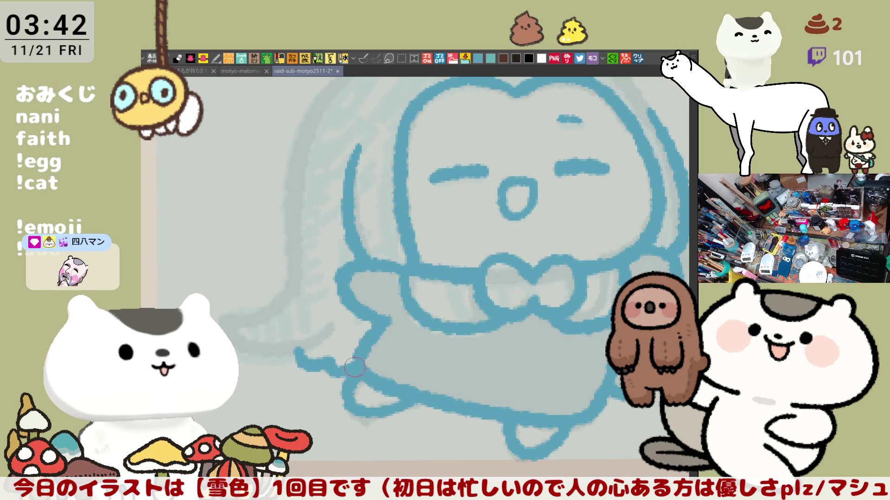
pyautogui.hscroll(10, 457, 322)
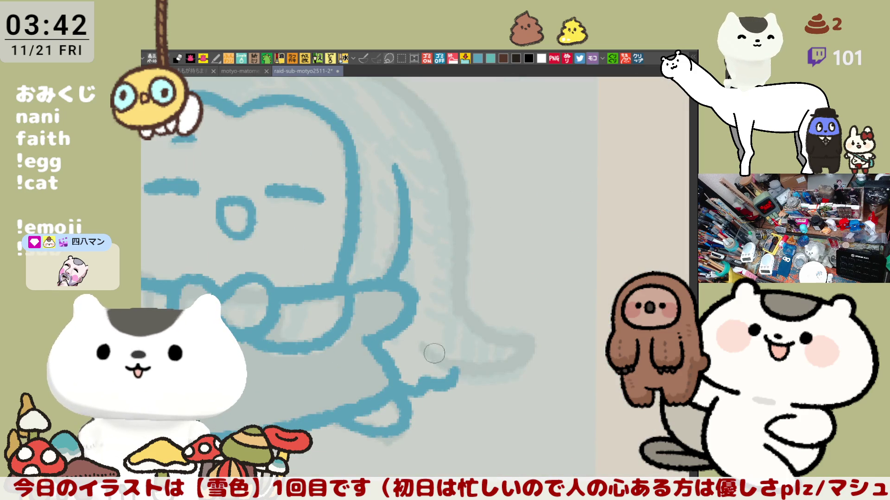
pyautogui.moveTo(417, 346); pyautogui.dragTo(499, 374)
pyautogui.hotkey('ctrl', 'z')
pyautogui.moveTo(410, 344); pyautogui.dragTo(525, 351)
pyautogui.hotkey('ctrl', 'z')
pyautogui.moveTo(421, 341); pyautogui.dragTo(526, 350)
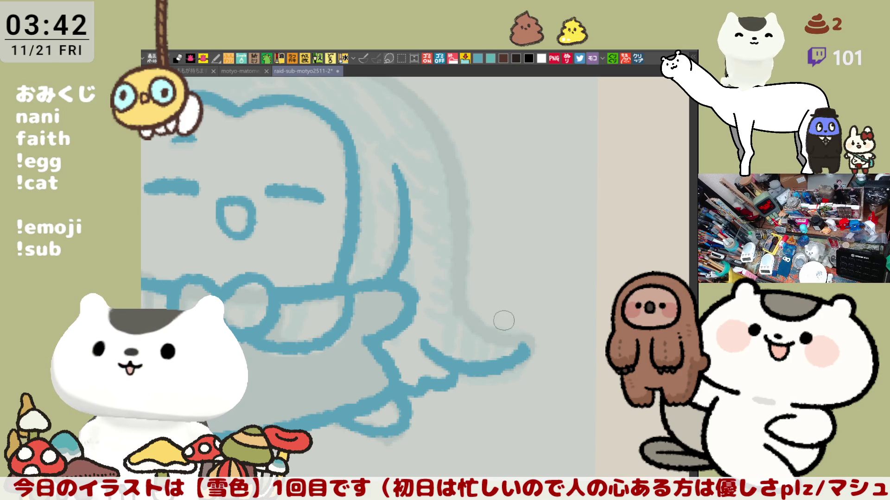
pyautogui.moveTo(467, 307); pyautogui.dragTo(527, 340)
pyautogui.hotkey('ctrl', 'z')
pyautogui.moveTo(459, 304); pyautogui.dragTo(526, 341)
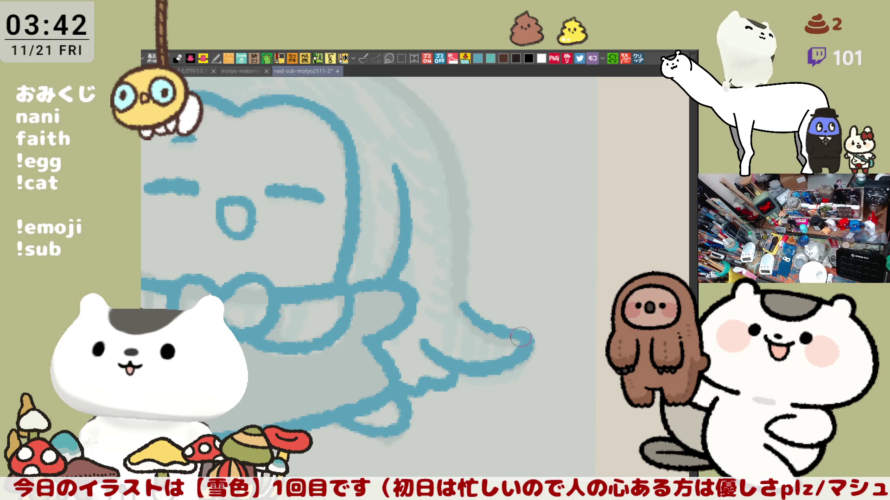
pyautogui.scroll(3, 504, 318)
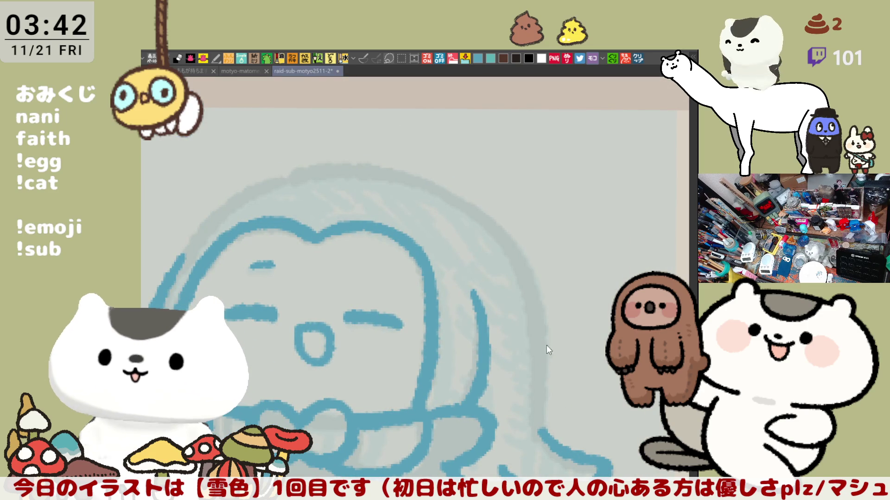
# With the canvas tilted, draw a blue arc along the left hair edge and extend it downward
pyautogui.moveTo(547, 345); pyautogui.dragTo(365, 159)
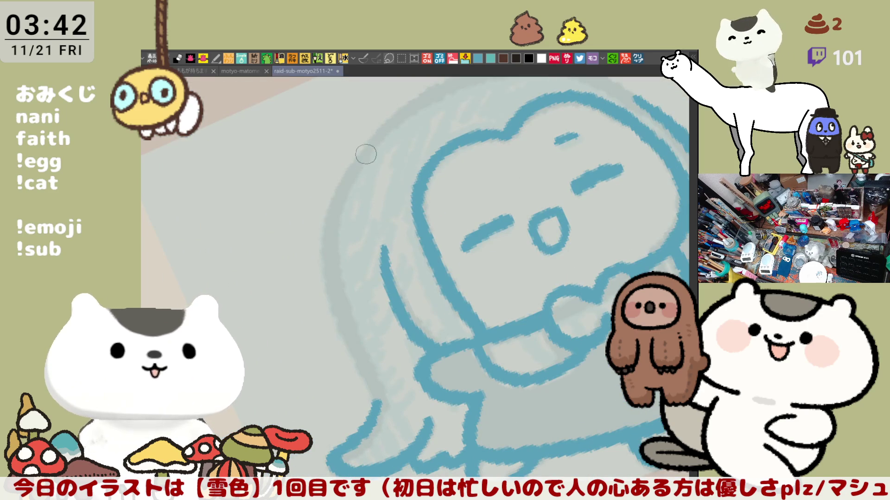
pyautogui.moveTo(367, 144); pyautogui.dragTo(333, 278)
pyautogui.hotkey('ctrl', 'z')
pyautogui.moveTo(368, 143)
pyautogui.mouseDown()
pyautogui.moveTo(332, 269)
pyautogui.moveTo(378, 401)
pyautogui.mouseUp()
pyautogui.hotkey('ctrl', 'z')
pyautogui.moveTo(358, 337); pyautogui.dragTo(378, 401)
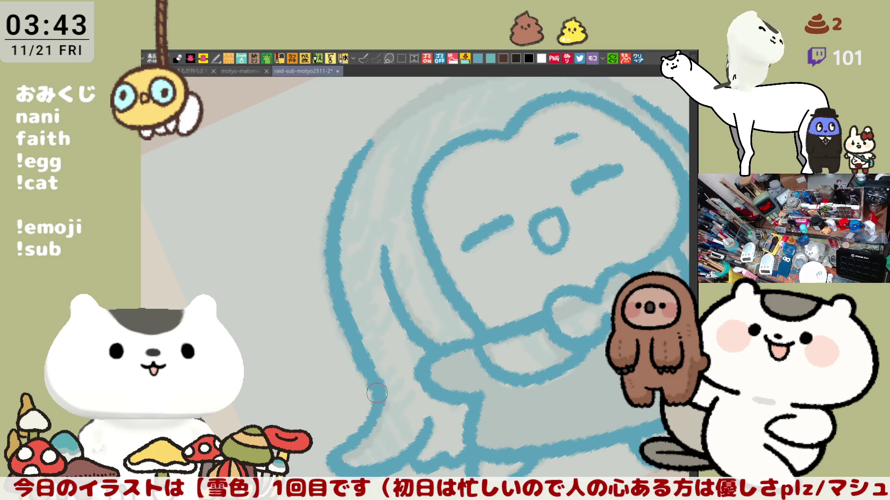
# Extend the left hair line upward and redraw it at the proper length
pyautogui.moveTo(377, 398)
pyautogui.mouseDown()
pyautogui.moveTo(208, 393)
pyautogui.moveTo(345, 308)
pyautogui.moveTo(329, 303)
pyautogui.mouseUp()
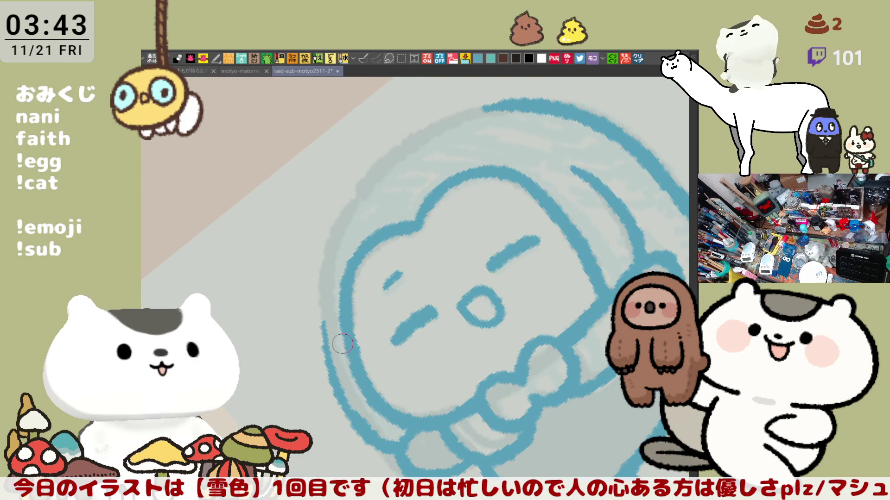
pyautogui.moveTo(347, 410); pyautogui.dragTo(320, 279)
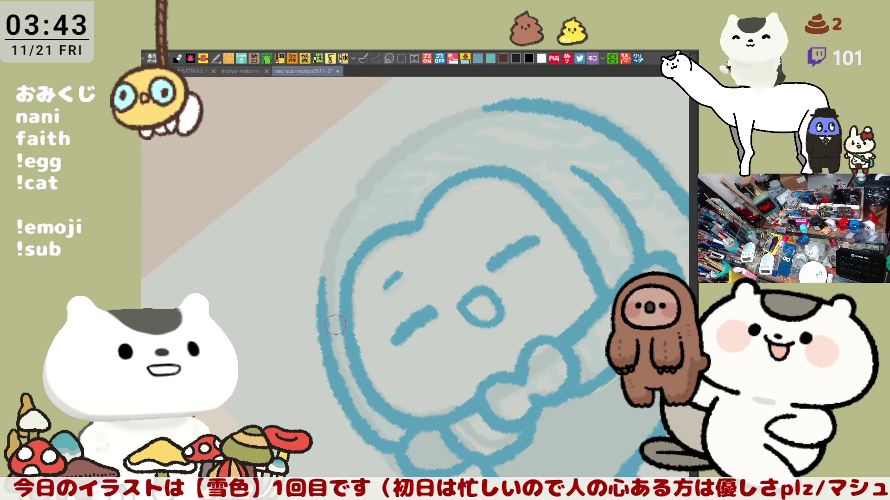
pyautogui.moveTo(324, 264); pyautogui.dragTo(359, 417)
pyautogui.hotkey('ctrl', 'z')
pyautogui.moveTo(323, 284); pyautogui.dragTo(342, 393)
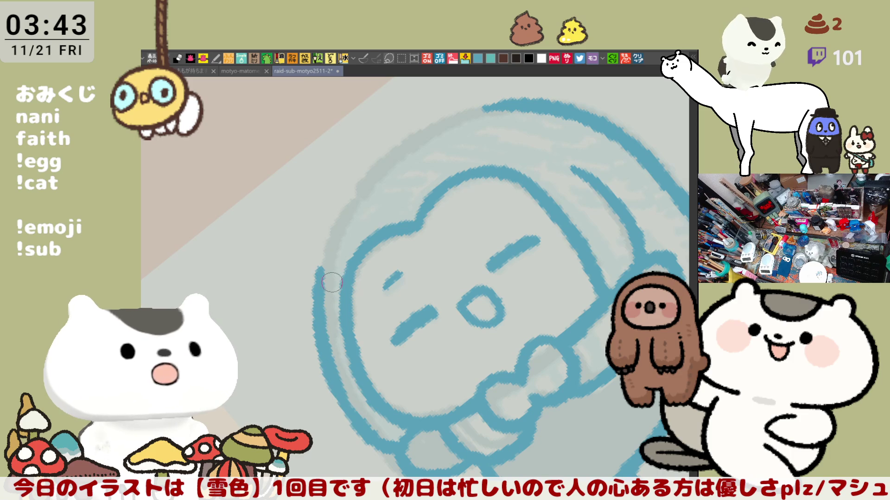
# Back upright, thicken the left hair arc and close the gap in the left hair outline
pyautogui.hotkey('ctrl', '@')
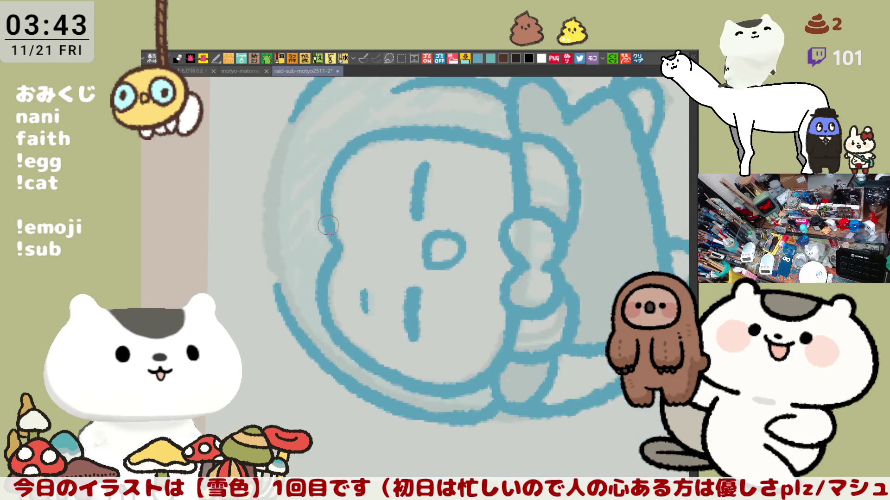
pyautogui.moveTo(291, 311); pyautogui.dragTo(351, 376)
pyautogui.moveTo(336, 334); pyautogui.dragTo(352, 378)
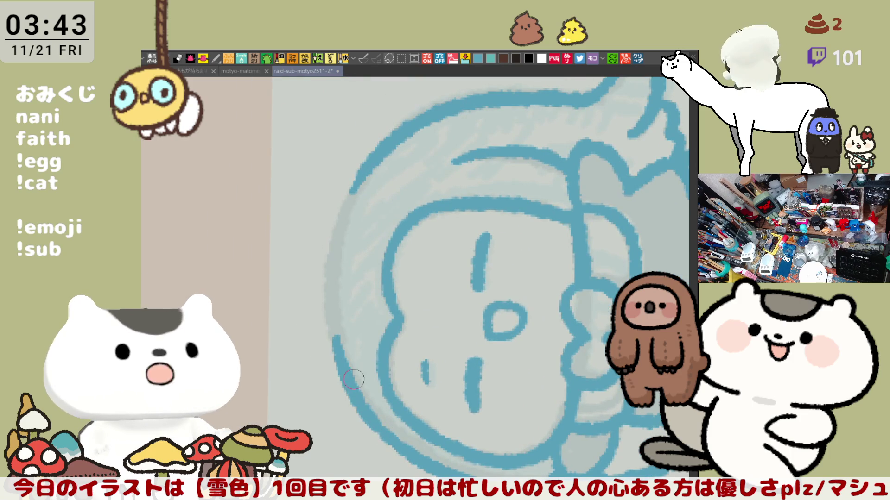
pyautogui.moveTo(351, 187); pyautogui.dragTo(334, 274)
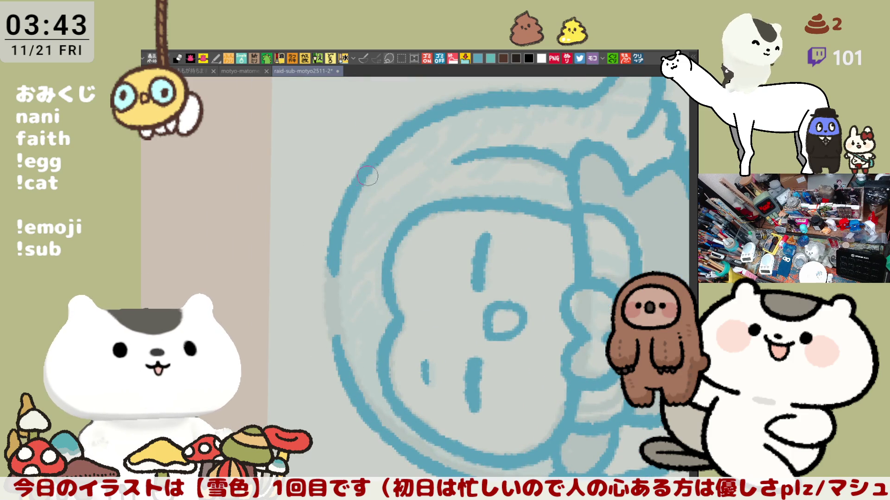
pyautogui.moveTo(334, 239)
pyautogui.mouseDown()
pyautogui.moveTo(340, 354)
pyautogui.moveTo(334, 273)
pyautogui.mouseUp()
pyautogui.hotkey('ctrl', 'z')
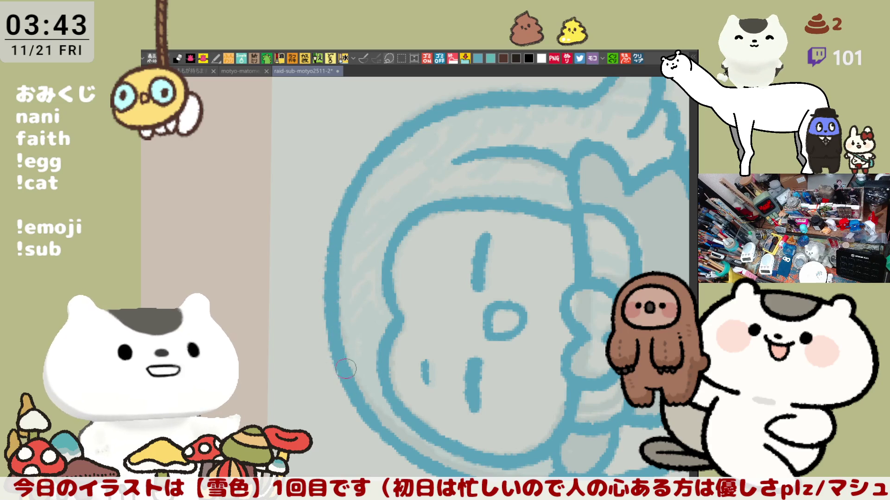
pyautogui.moveTo(370, 428)
pyautogui.mouseDown()
pyautogui.moveTo(583, 298)
pyautogui.moveTo(520, 327)
pyautogui.moveTo(534, 329)
pyautogui.moveTo(447, 354)
pyautogui.mouseUp()
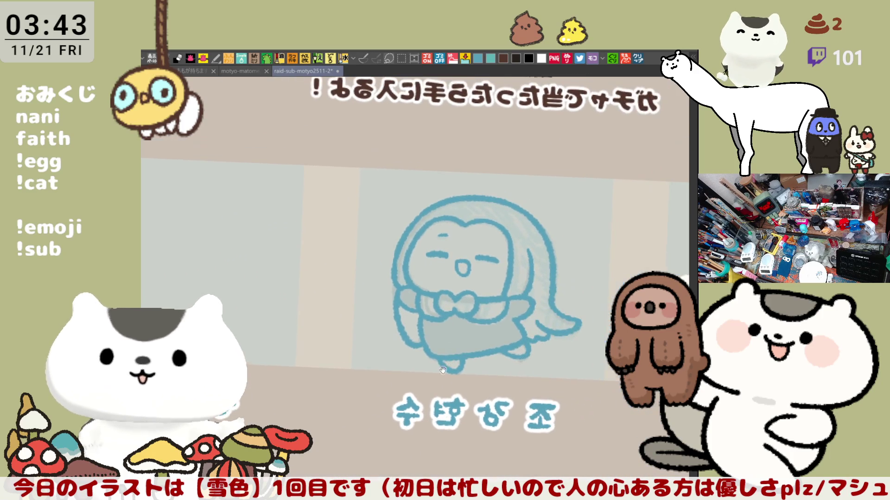
pyautogui.scroll(2, 448, 353)
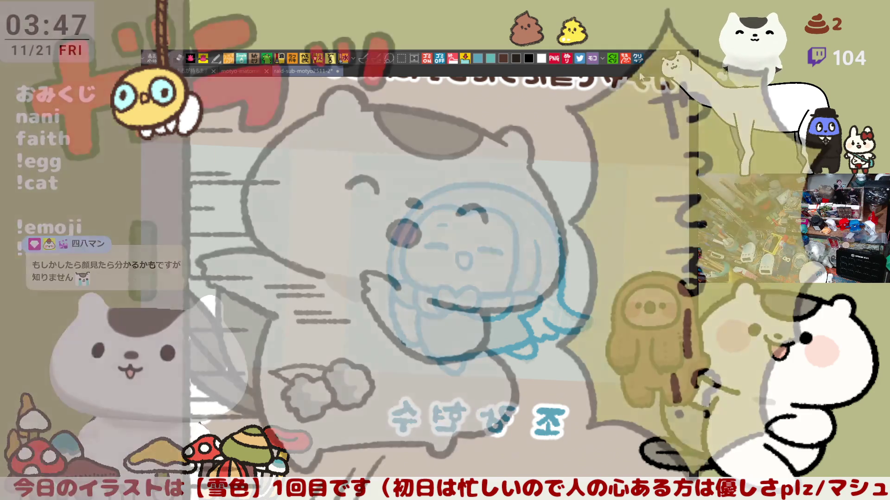
pyautogui.hotkey('ctrl', 'Tab')
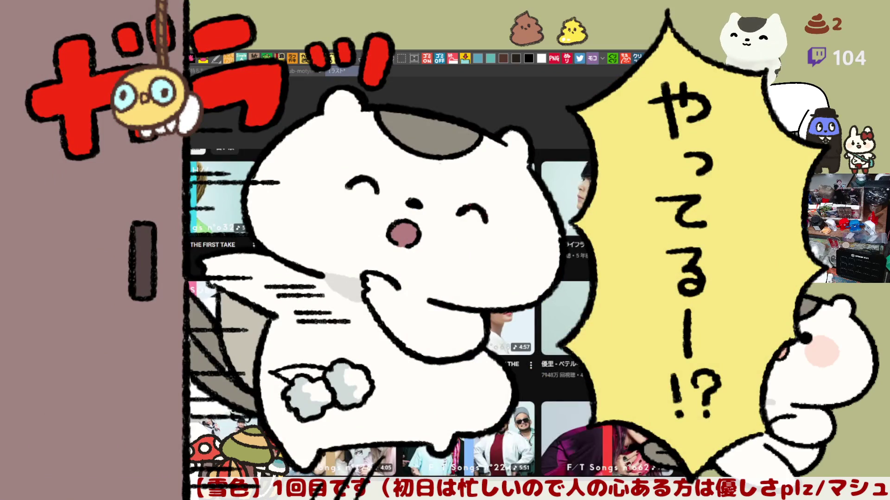
pyautogui.scroll(5, 321, 183)
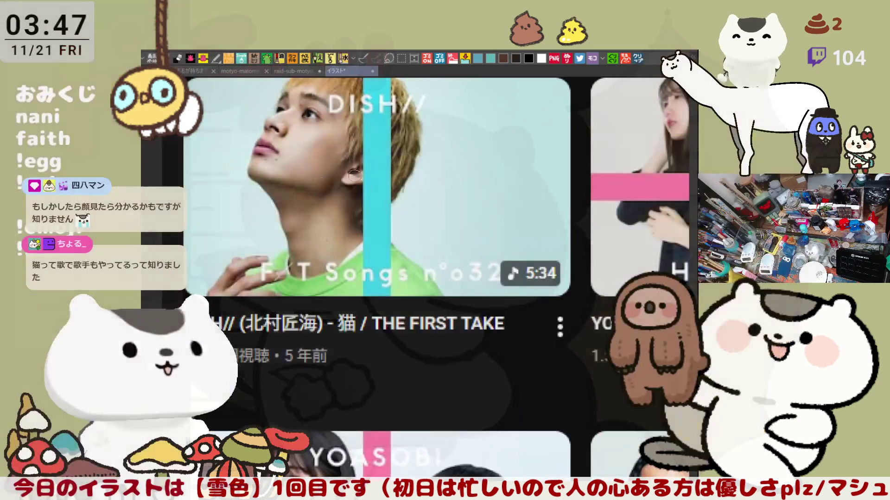
pyautogui.scroll(2, 290, 224)
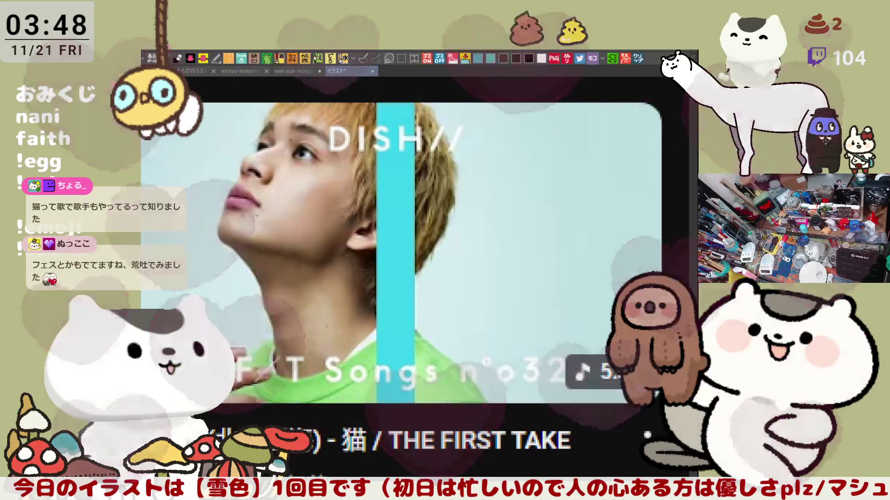
pyautogui.scroll(-2, 374, 202)
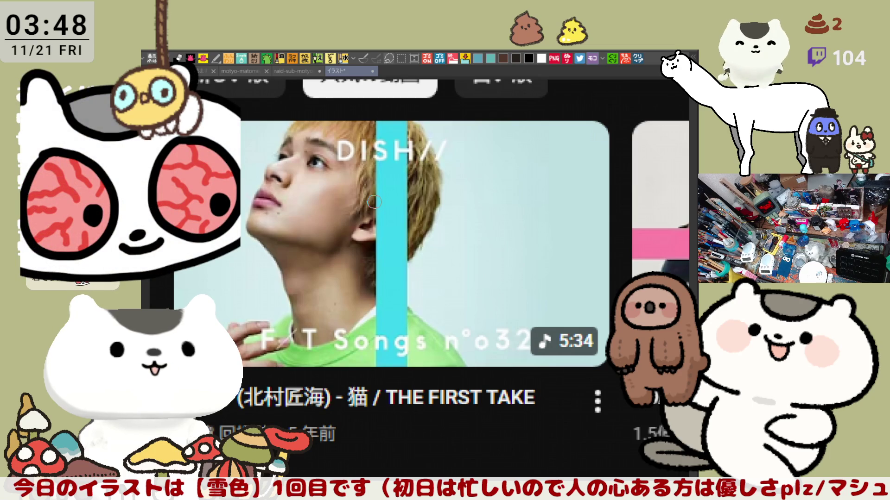
pyautogui.scroll(2, 374, 202)
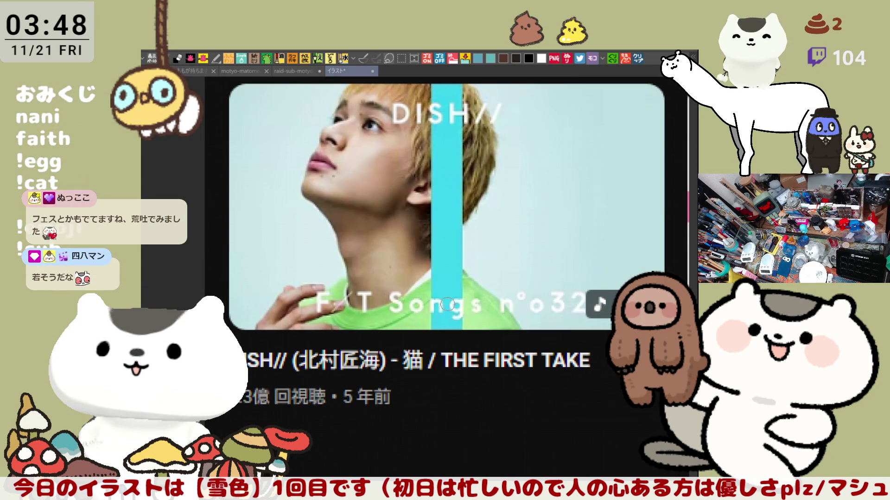
pyautogui.scroll(-1, 447, 305)
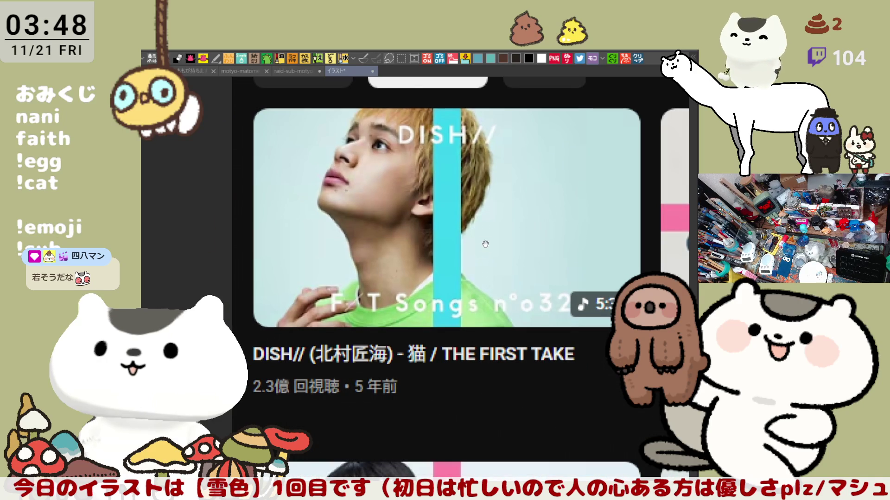
pyautogui.scroll(-1, 482, 244)
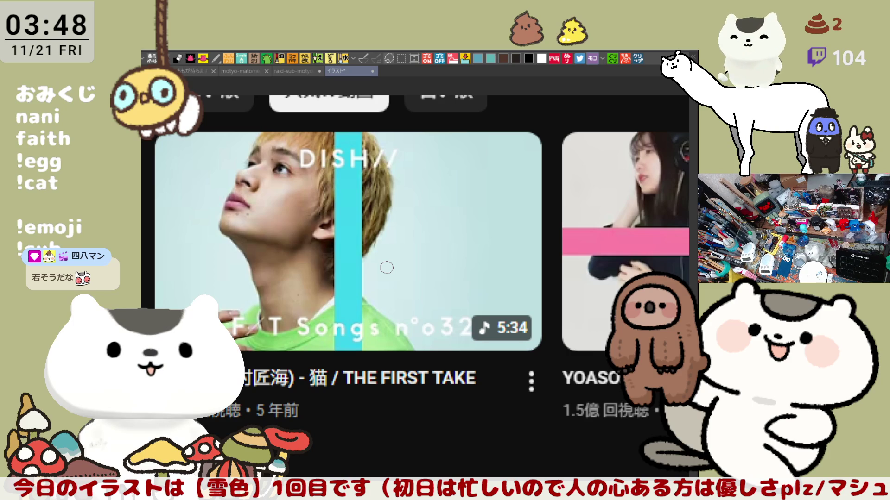
pyautogui.scroll(-1, 386, 267)
pyautogui.scroll(-1, 387, 271)
pyautogui.scroll(-1, 387, 278)
pyautogui.scroll(-1, 388, 299)
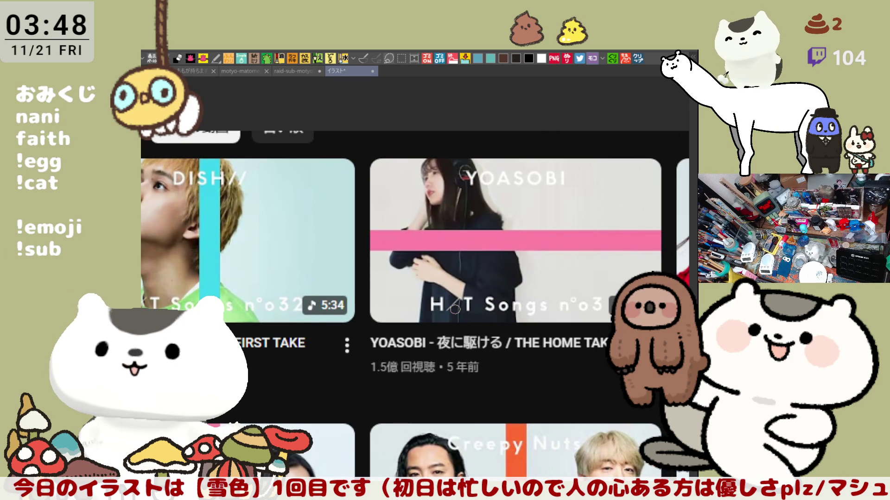
pyautogui.scroll(2, 454, 308)
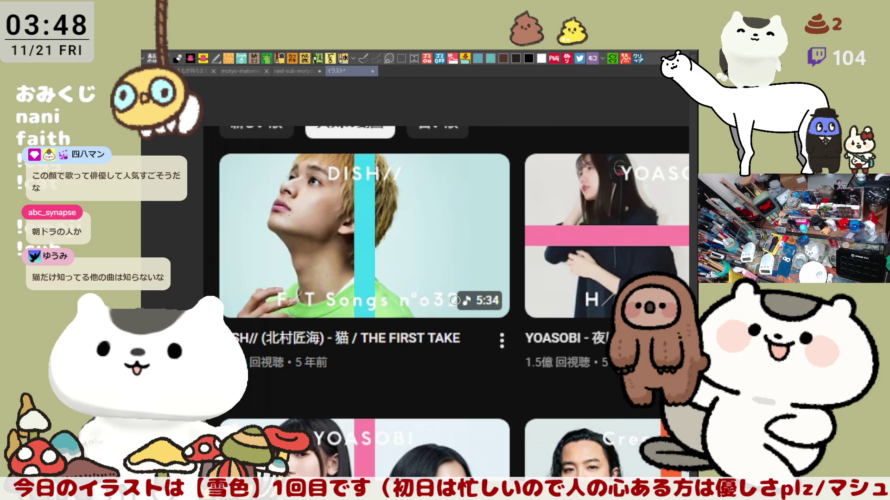
pyautogui.scroll(1, 356, 285)
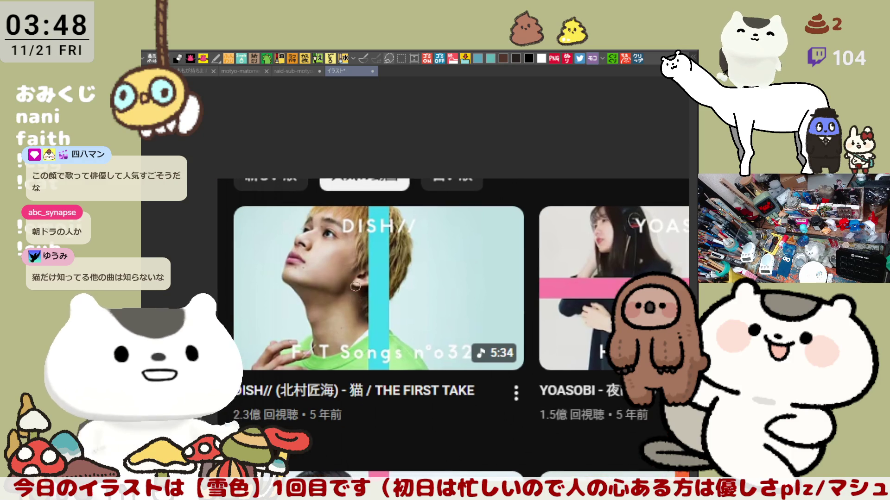
pyautogui.scroll(1, 347, 278)
pyautogui.scroll(1, 337, 265)
pyautogui.scroll(2, 324, 249)
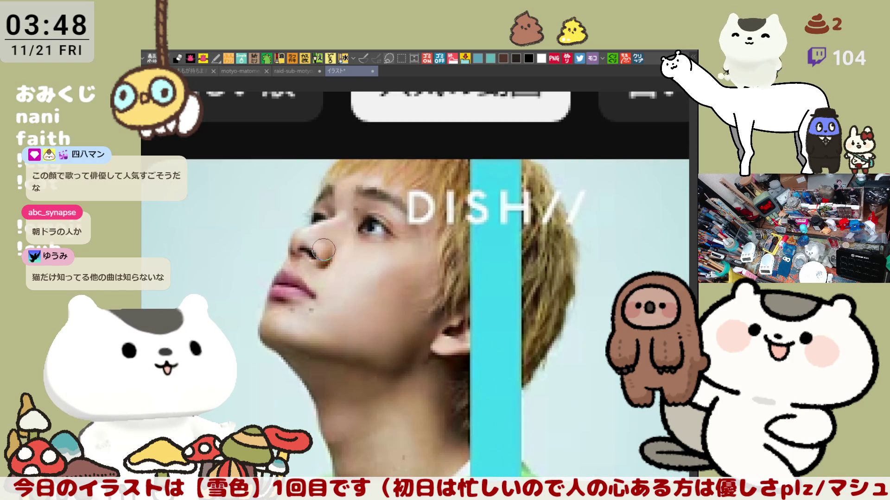
pyautogui.scroll(-1, 322, 250)
pyautogui.scroll(-2, 322, 250)
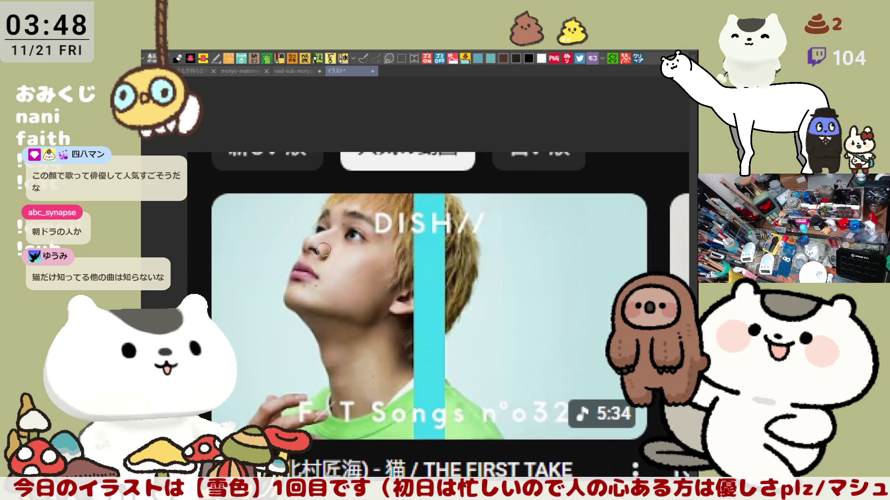
pyautogui.scroll(-1, 375, 284)
pyautogui.scroll(-1, 429, 318)
pyautogui.moveTo(398, 333); pyautogui.dragTo(412, 312)
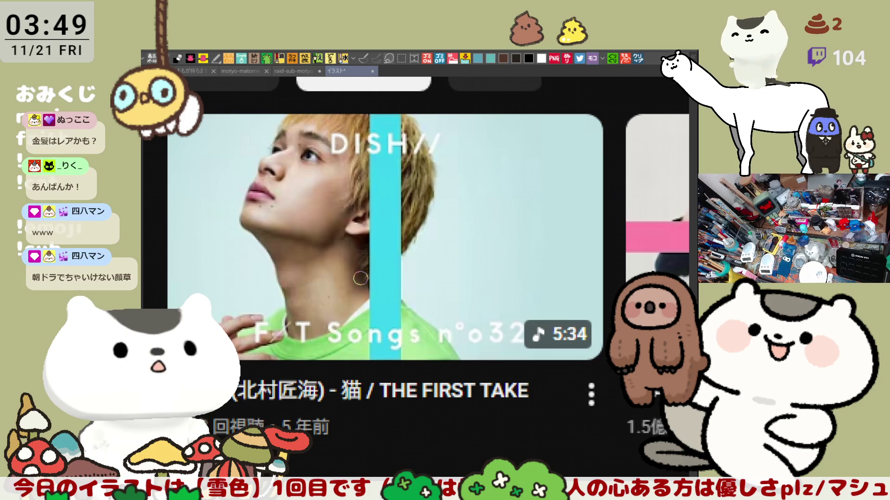
pyautogui.scroll(-2, 363, 277)
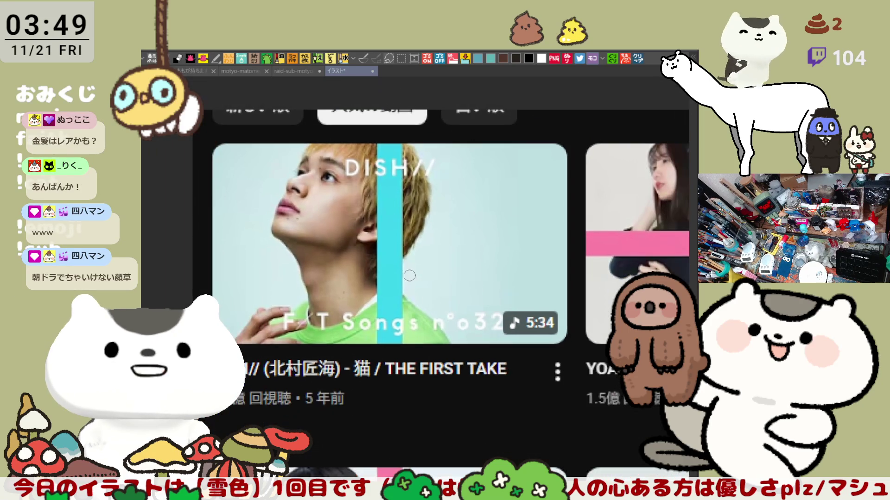
pyautogui.scroll(1, 425, 247)
pyautogui.moveTo(425, 247); pyautogui.dragTo(398, 238)
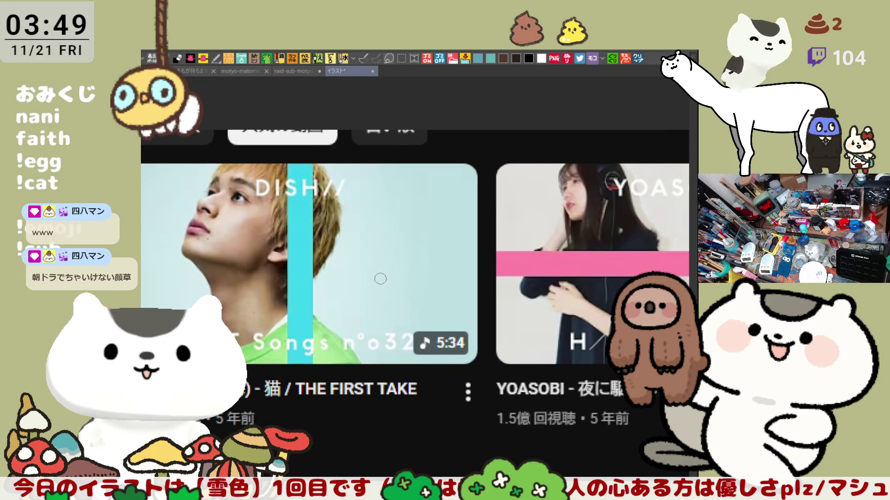
pyautogui.scroll(-2, 462, 301)
pyautogui.moveTo(463, 302); pyautogui.dragTo(330, 267)
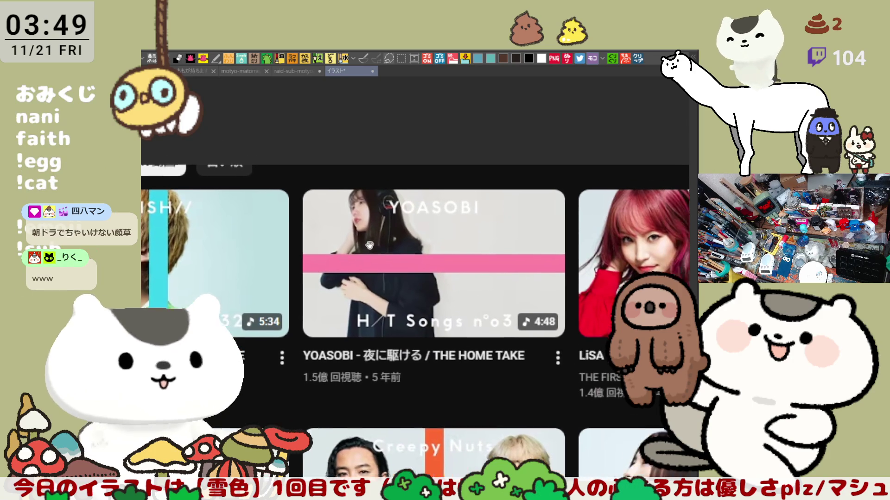
pyautogui.scroll(2, 273, 249)
pyautogui.moveTo(416, 243)
pyautogui.mouseDown()
pyautogui.moveTo(401, 261)
pyautogui.moveTo(396, 306)
pyautogui.mouseUp()
pyautogui.scroll(-2, 306, 306)
pyautogui.moveTo(306, 306)
pyautogui.mouseDown()
pyautogui.moveTo(394, 278)
pyautogui.moveTo(309, 315)
pyautogui.mouseUp()
pyautogui.scroll(1, 395, 279)
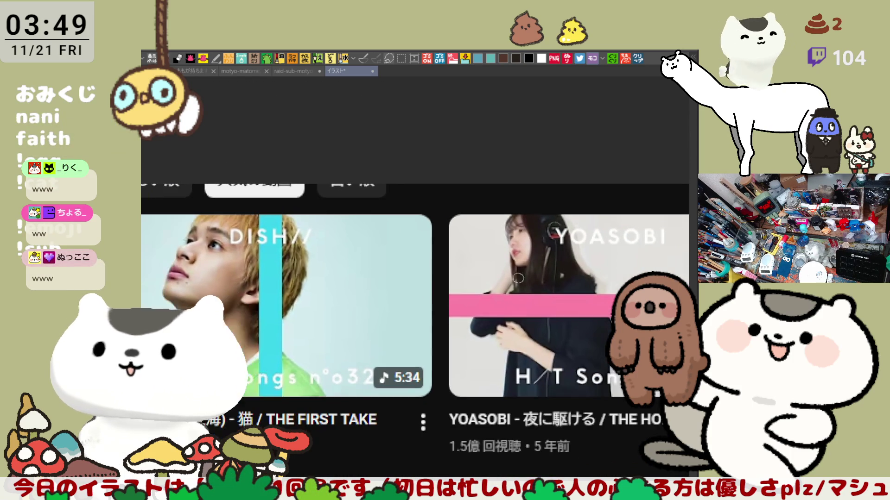
pyautogui.scroll(1, 498, 276)
pyautogui.moveTo(498, 277)
pyautogui.mouseDown()
pyautogui.moveTo(494, 230)
pyautogui.moveTo(367, 236)
pyautogui.mouseUp()
pyautogui.moveTo(478, 238); pyautogui.dragTo(431, 249)
pyautogui.moveTo(514, 319); pyautogui.dragTo(387, 289)
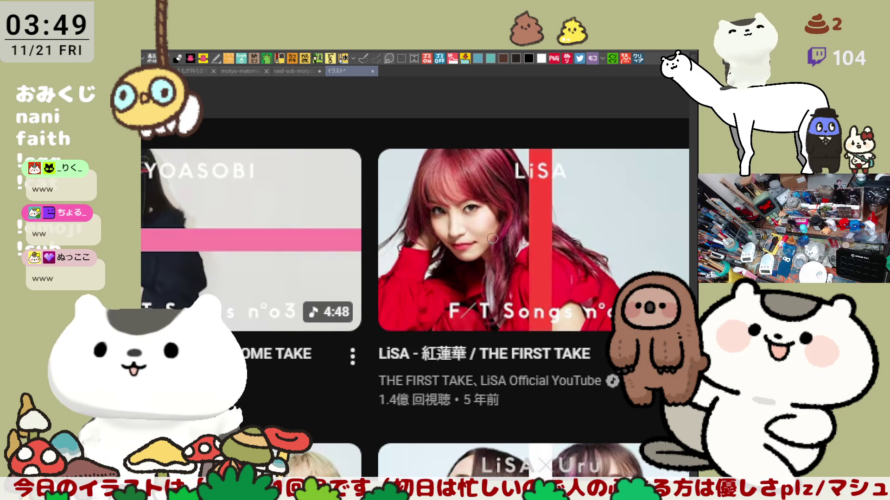
pyautogui.moveTo(492, 239); pyautogui.dragTo(419, 284)
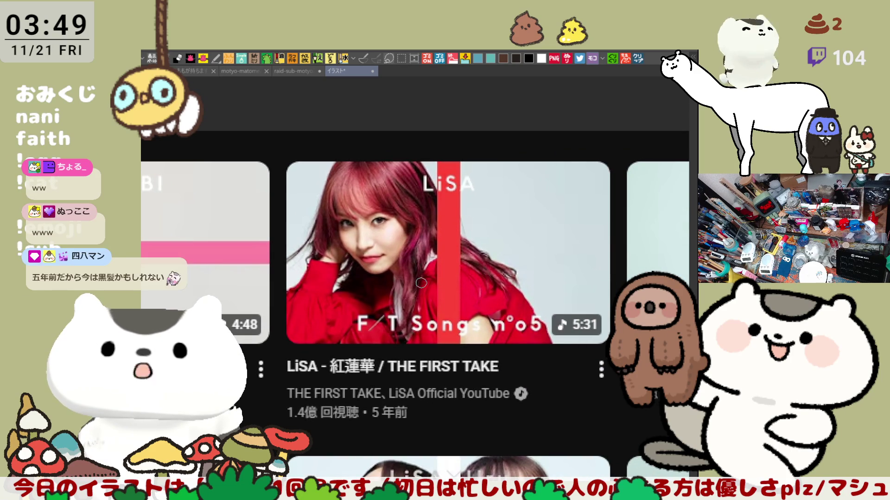
pyautogui.scroll(2, 421, 283)
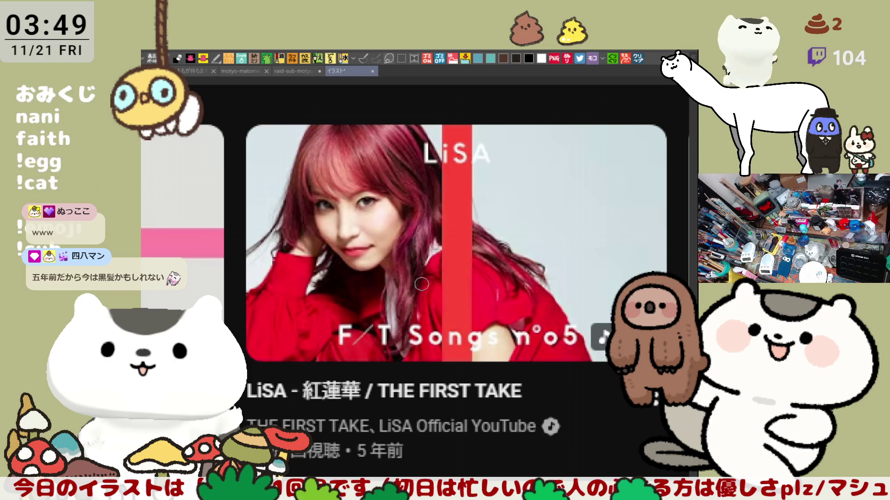
pyautogui.scroll(-2, 422, 283)
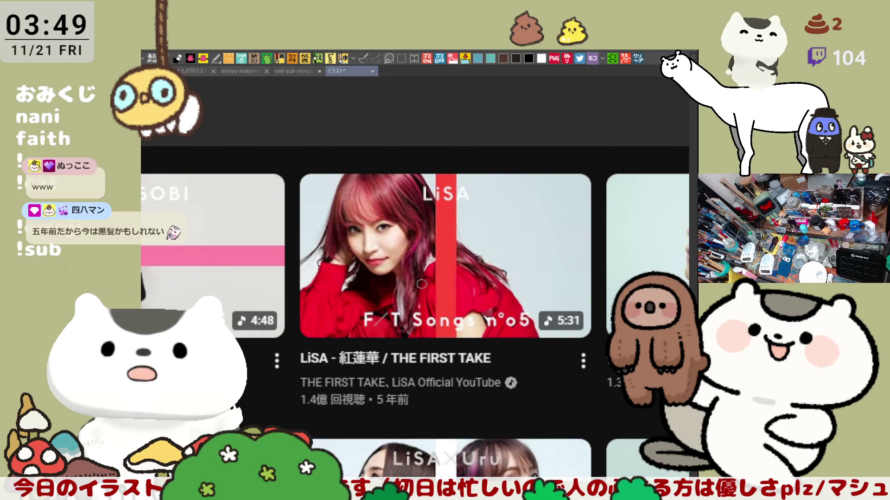
pyautogui.scroll(1, 422, 281)
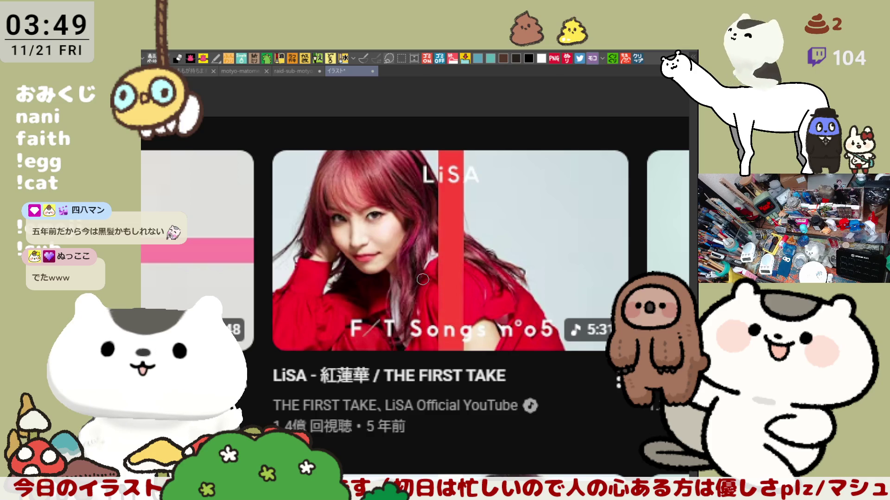
pyautogui.scroll(-1, 422, 280)
pyautogui.moveTo(520, 258); pyautogui.dragTo(481, 258)
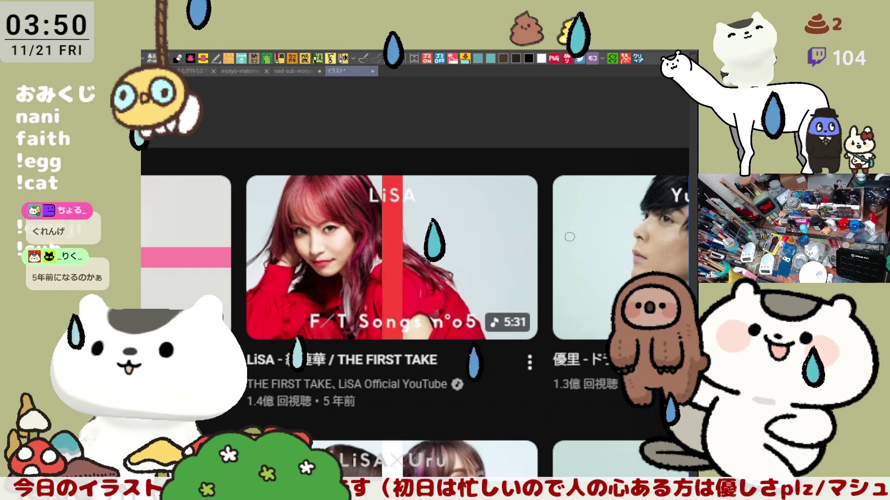
pyautogui.moveTo(570, 237)
pyautogui.mouseDown()
pyautogui.moveTo(501, 239)
pyautogui.moveTo(409, 308)
pyautogui.mouseUp()
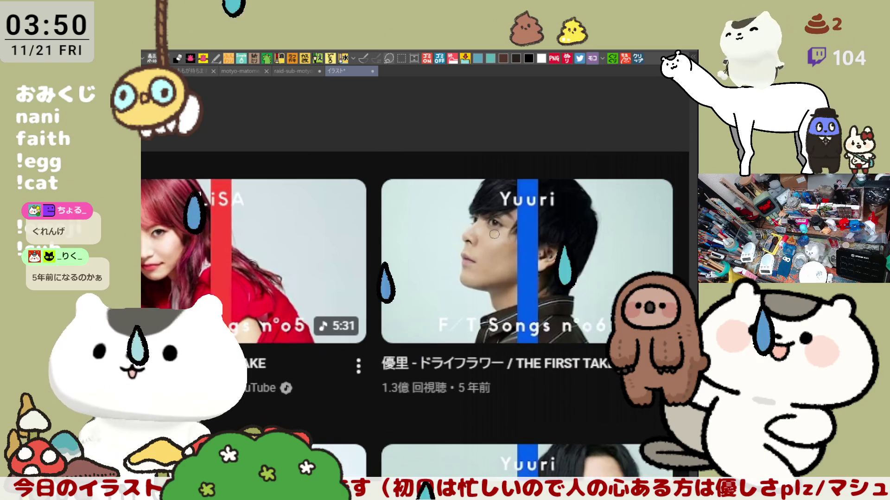
pyautogui.scroll(1, 411, 308)
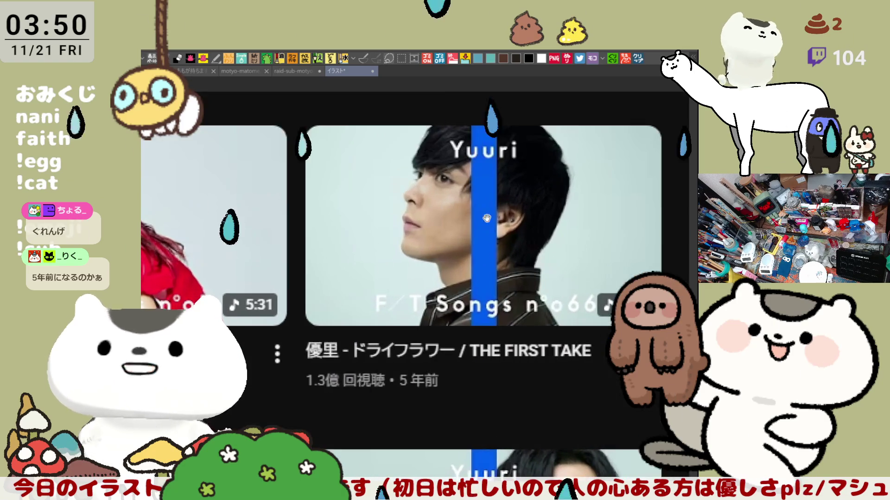
pyautogui.scroll(1, 389, 306)
pyautogui.scroll(1, 358, 301)
pyautogui.scroll(-2, 358, 301)
pyautogui.scroll(-1, 360, 301)
pyautogui.scroll(2, 361, 299)
pyautogui.scroll(1, 360, 300)
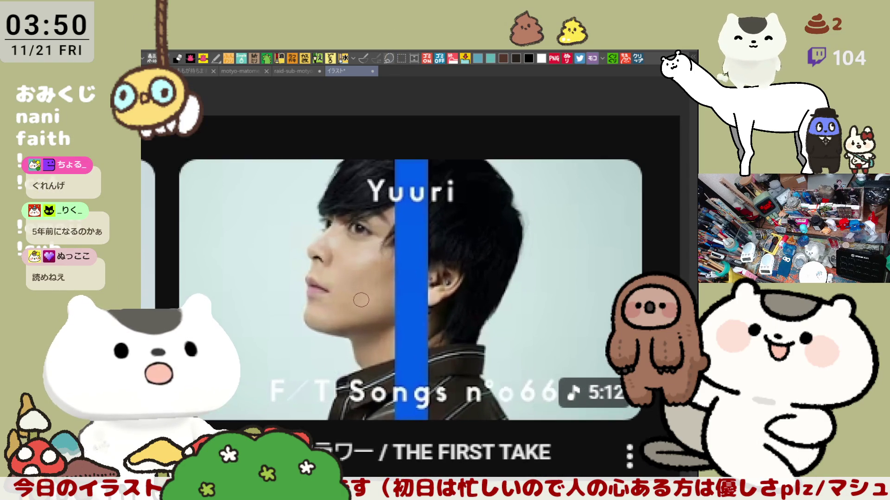
pyautogui.scroll(-1, 362, 299)
pyautogui.scroll(-1, 363, 299)
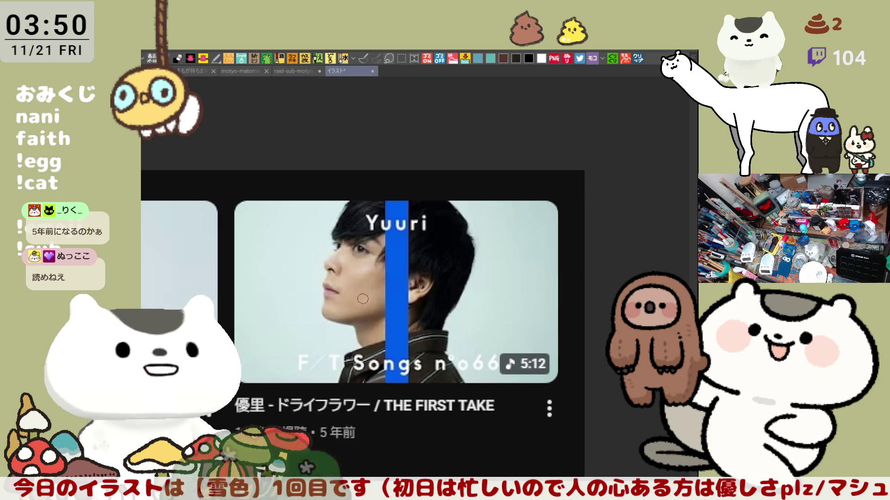
pyautogui.scroll(-1, 364, 298)
pyautogui.scroll(1, 364, 297)
pyautogui.scroll(1, 364, 298)
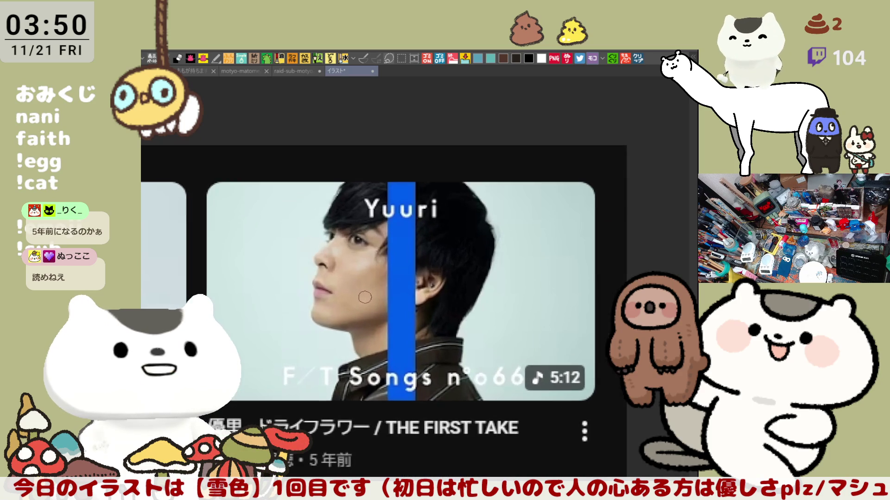
pyautogui.scroll(1, 364, 298)
pyautogui.scroll(1, 365, 297)
pyautogui.scroll(-1, 361, 301)
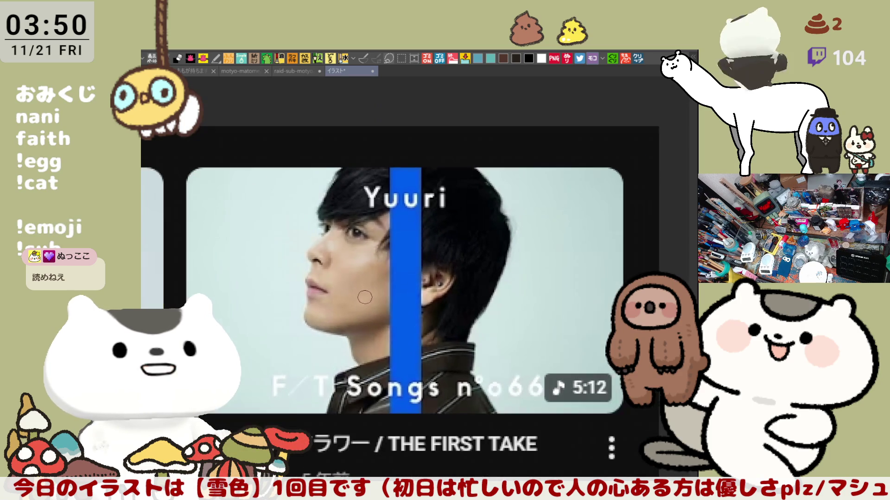
pyautogui.scroll(-2, 360, 302)
pyautogui.scroll(-2, 361, 302)
pyautogui.scroll(-1, 389, 299)
pyautogui.scroll(-1, 430, 295)
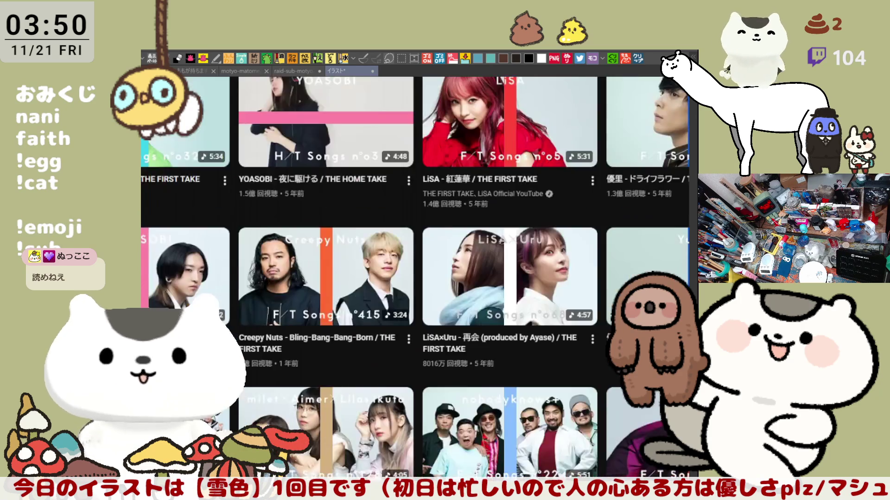
pyautogui.scroll(1, 467, 290)
pyautogui.scroll(1, 445, 292)
pyautogui.scroll(1, 410, 292)
pyautogui.scroll(1, 376, 292)
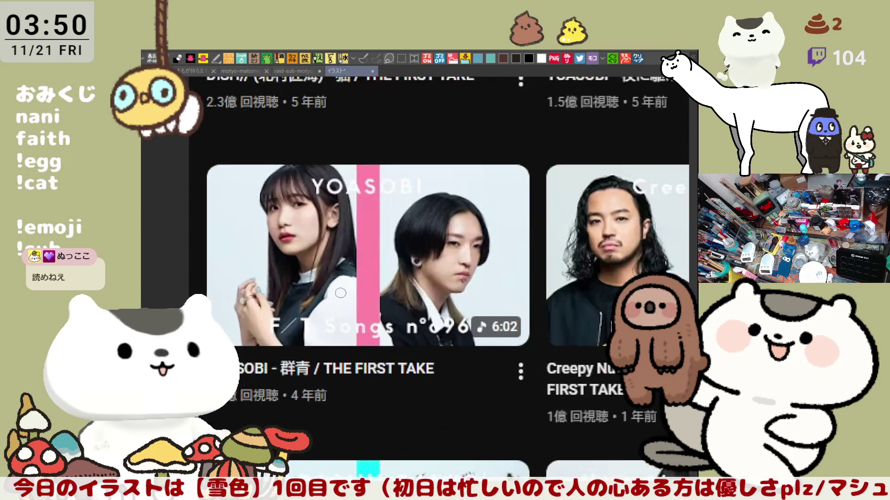
pyautogui.scroll(1, 342, 292)
pyautogui.moveTo(412, 245); pyautogui.dragTo(404, 261)
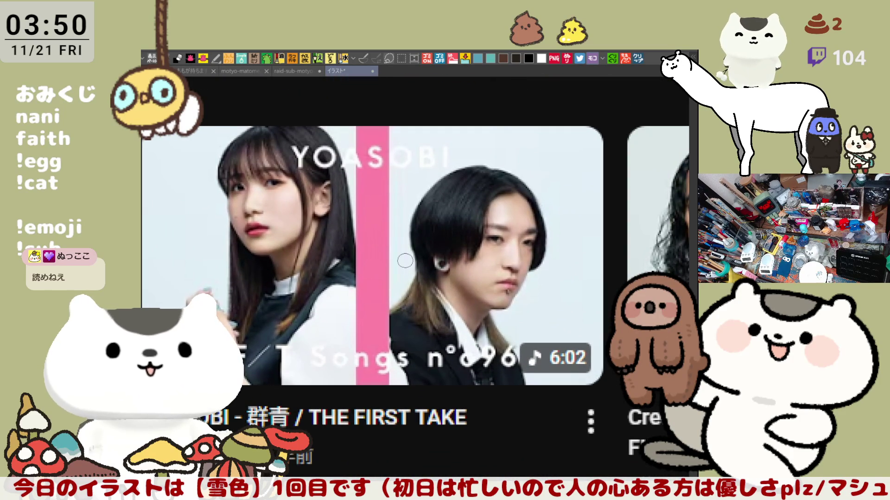
pyautogui.scroll(-1, 404, 261)
pyautogui.scroll(1, 405, 260)
pyautogui.scroll(-1, 404, 261)
pyautogui.scroll(1, 405, 261)
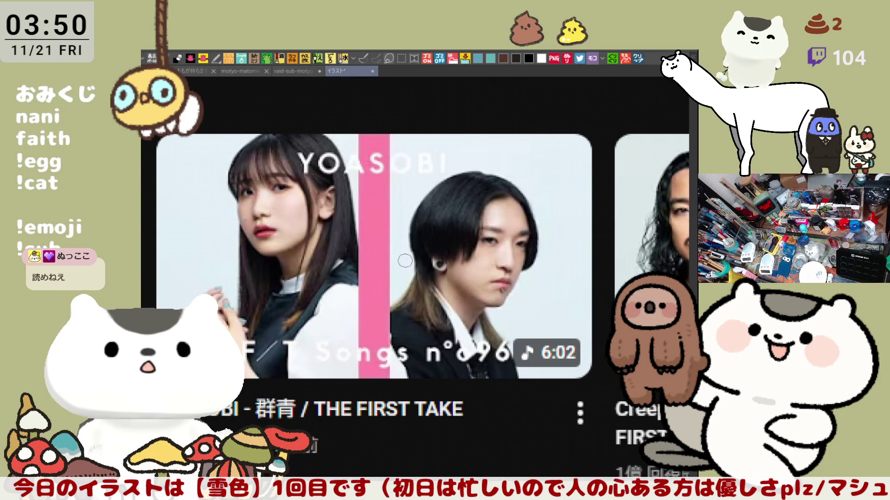
pyautogui.scroll(-1, 405, 260)
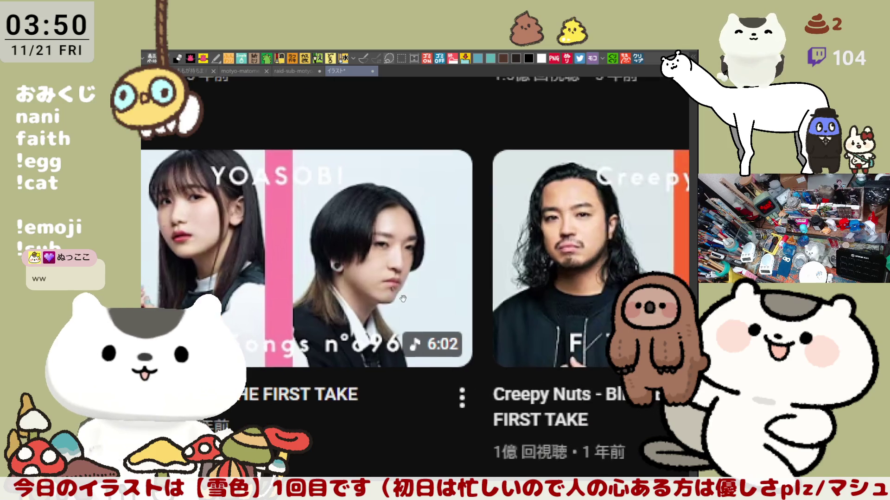
pyautogui.moveTo(491, 290); pyautogui.dragTo(303, 300)
pyautogui.scroll(1, 550, 294)
pyautogui.scroll(1, 550, 294)
pyautogui.moveTo(551, 294); pyautogui.dragTo(448, 293)
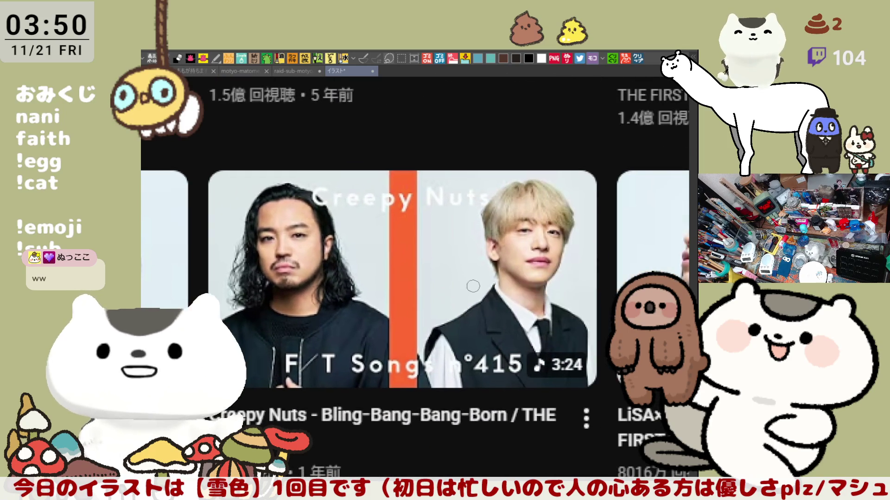
pyautogui.scroll(-1, 249, 261)
pyautogui.scroll(1, 341, 263)
pyautogui.scroll(1, 343, 262)
pyautogui.scroll(1, 343, 262)
pyautogui.scroll(-1, 342, 262)
pyautogui.scroll(-1, 342, 261)
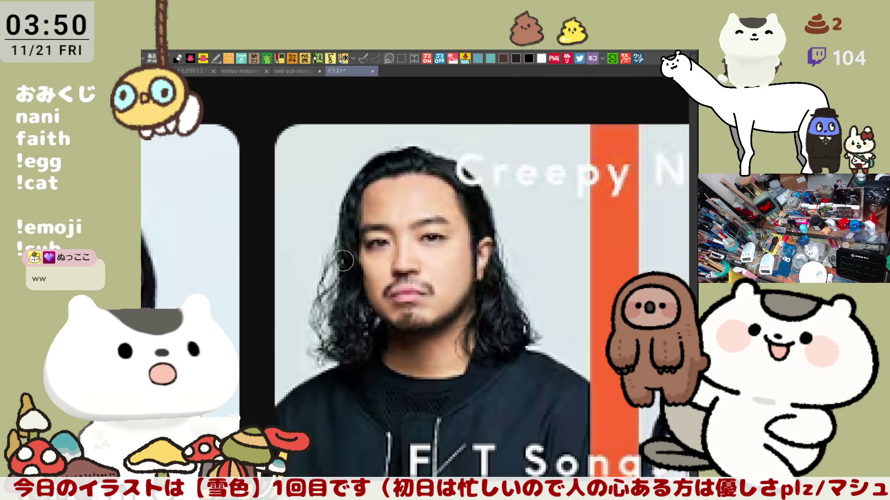
pyautogui.scroll(-1, 343, 260)
pyautogui.scroll(-1, 376, 258)
pyautogui.moveTo(445, 268); pyautogui.dragTo(385, 250)
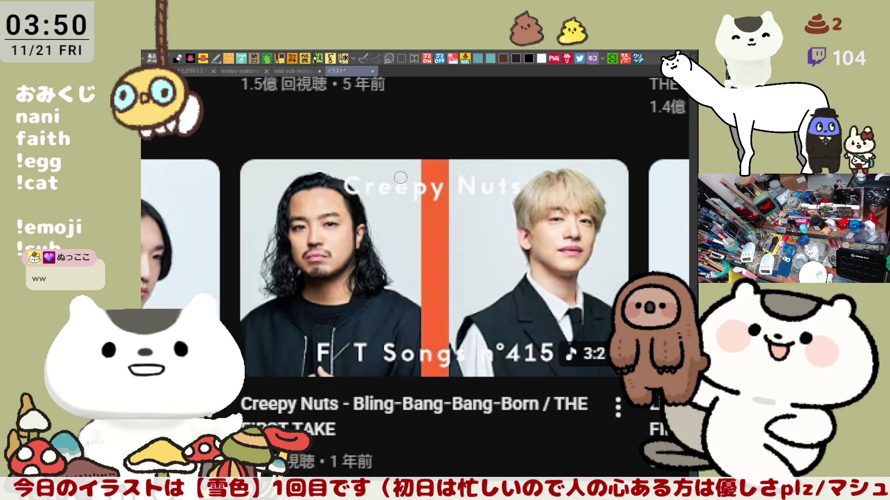
pyautogui.scroll(-1, 446, 268)
pyautogui.moveTo(446, 269)
pyautogui.mouseDown()
pyautogui.moveTo(461, 293)
pyautogui.moveTo(424, 313)
pyautogui.mouseUp()
pyautogui.moveTo(458, 194); pyautogui.dragTo(376, 209)
pyautogui.scroll(1, 367, 263)
pyautogui.scroll(-2, 367, 263)
pyautogui.moveTo(367, 262); pyautogui.dragTo(503, 168)
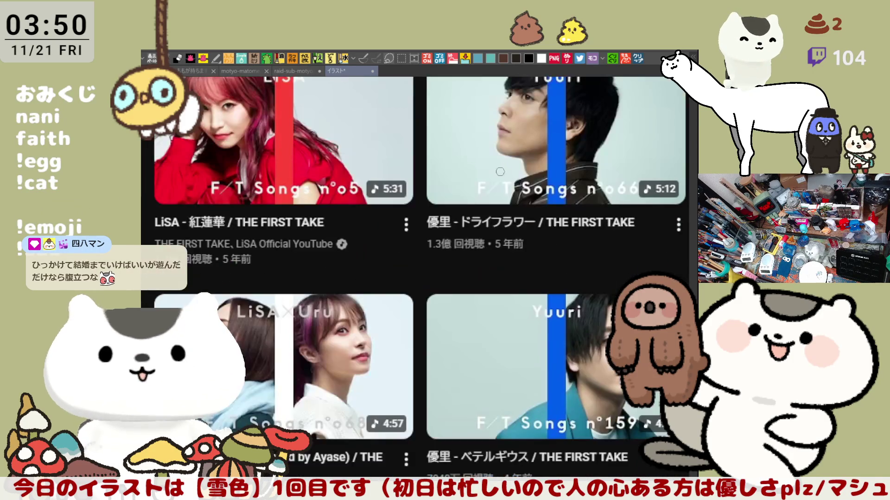
pyautogui.scroll(1, 579, 333)
pyautogui.scroll(1, 448, 359)
pyautogui.scroll(1, 506, 363)
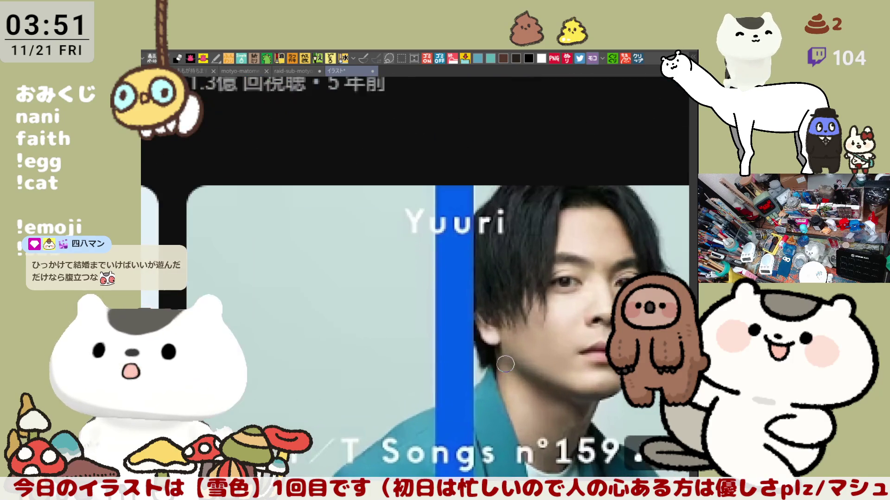
pyautogui.scroll(-1, 505, 363)
pyautogui.moveTo(429, 348); pyautogui.dragTo(761, 243)
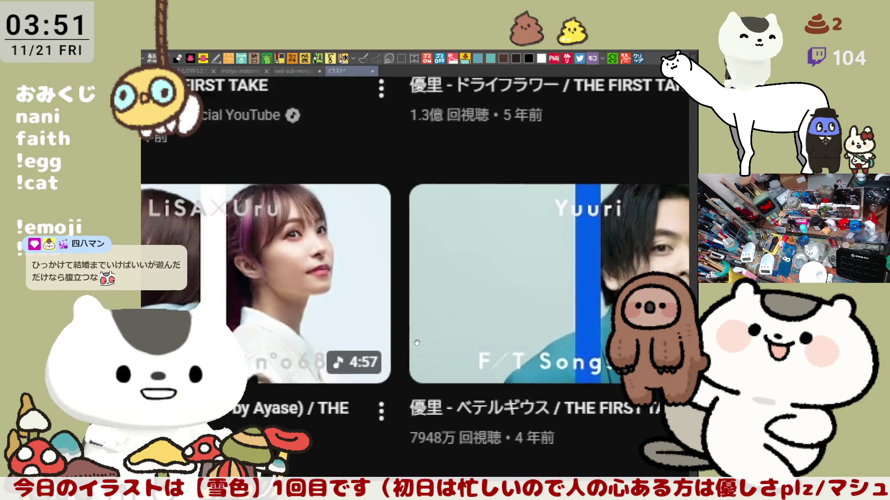
pyautogui.scroll(1, 341, 308)
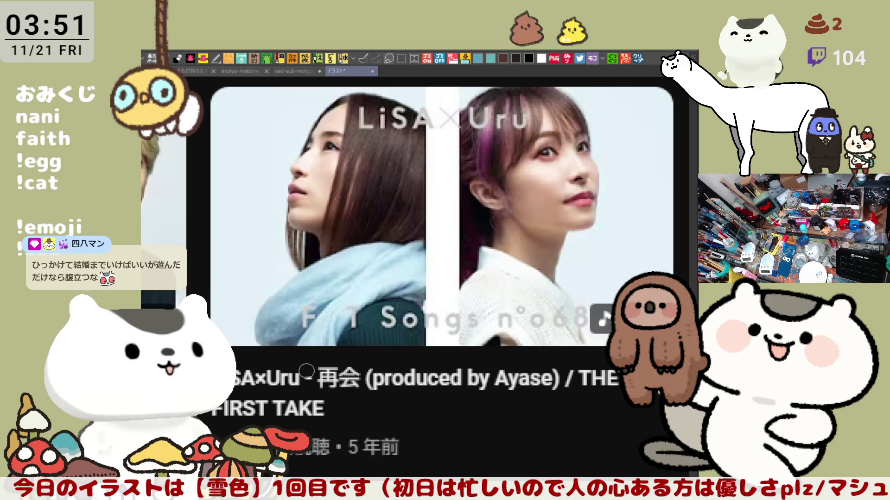
pyautogui.scroll(-1, 311, 369)
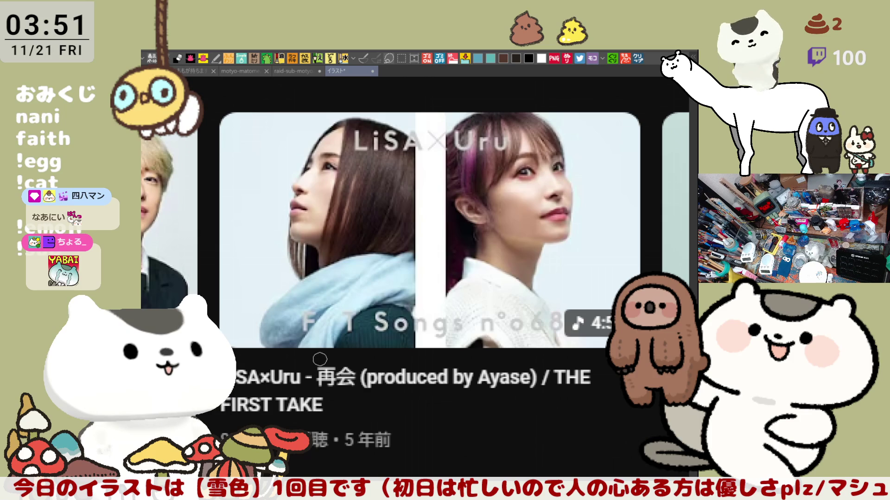
pyautogui.scroll(-1, 320, 359)
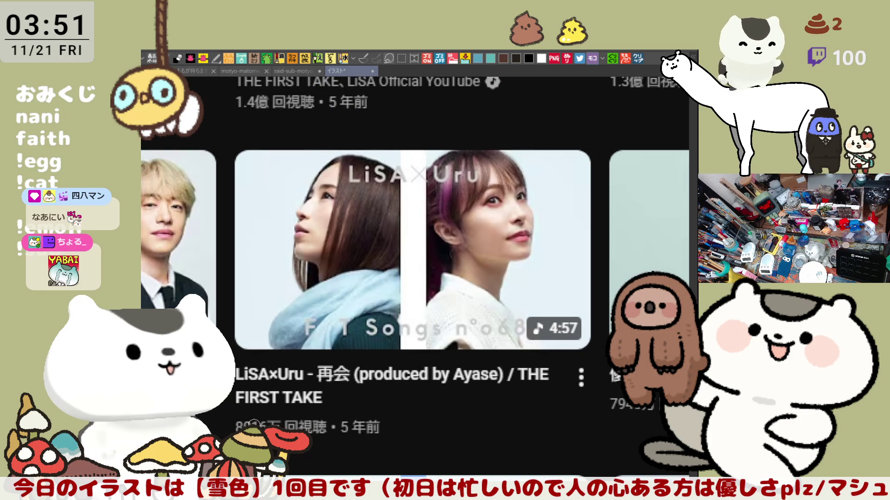
pyautogui.scroll(-1, 240, 425)
pyautogui.moveTo(240, 426)
pyautogui.mouseDown()
pyautogui.moveTo(364, 335)
pyautogui.moveTo(409, 204)
pyautogui.mouseUp()
pyautogui.scroll(1, 364, 335)
pyautogui.scroll(1, 409, 203)
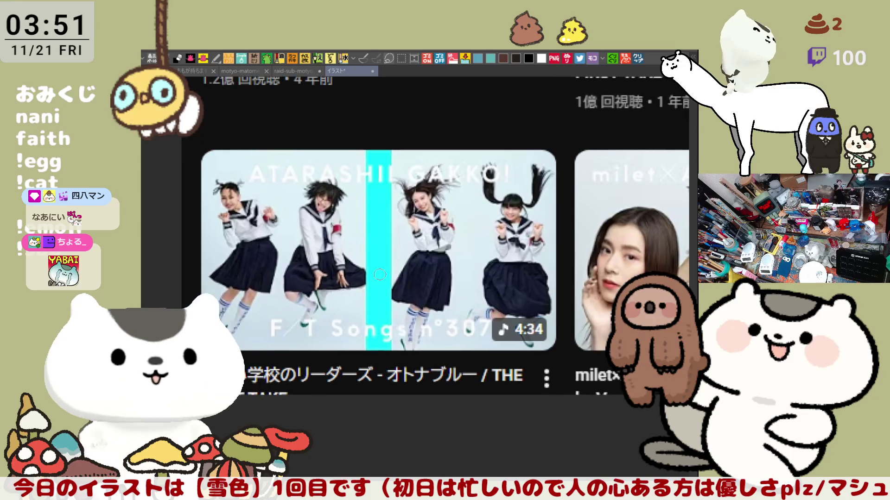
pyautogui.hscroll(1, 409, 203)
pyautogui.hscroll(1, 417, 200)
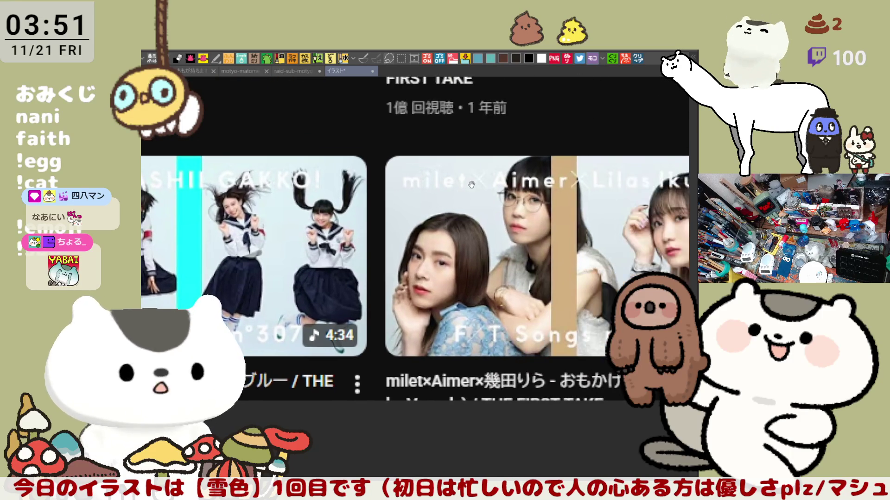
pyautogui.hscroll(1, 429, 197)
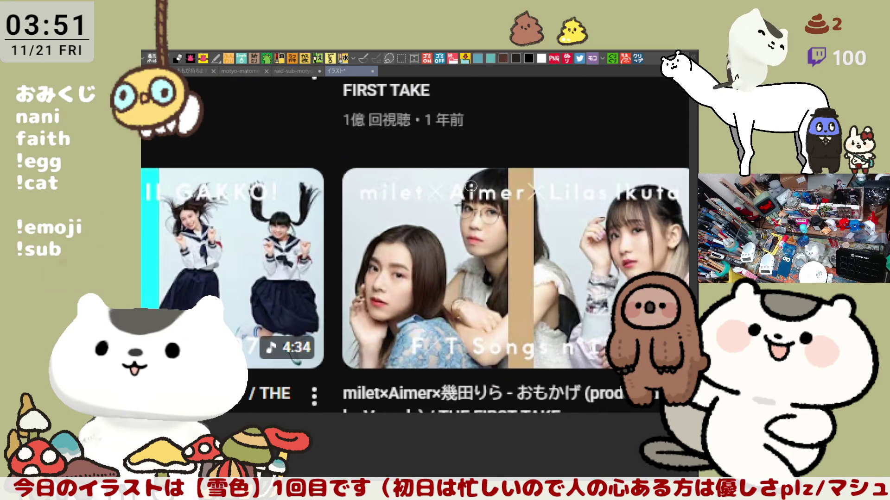
pyautogui.scroll(1, 442, 310)
pyautogui.scroll(1, 353, 409)
pyautogui.scroll(1, 350, 400)
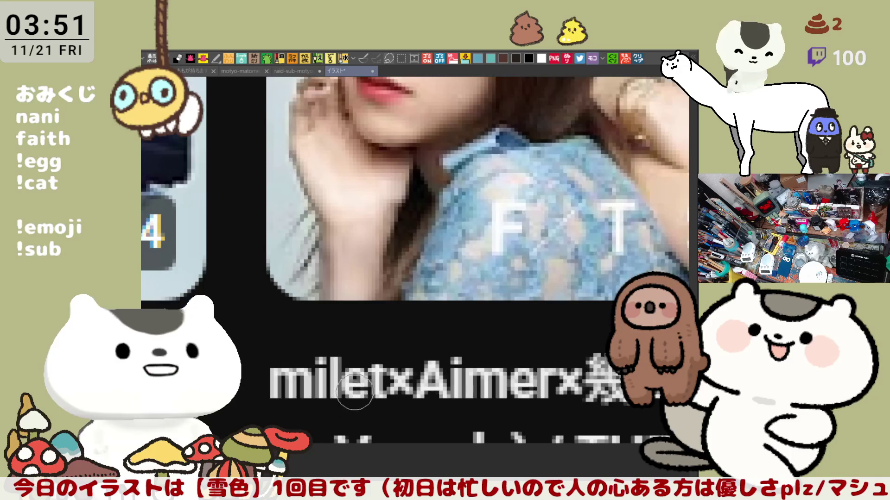
pyautogui.scroll(1, 354, 384)
pyautogui.scroll(-1, 355, 384)
pyautogui.scroll(-1, 354, 384)
pyautogui.scroll(-1, 354, 384)
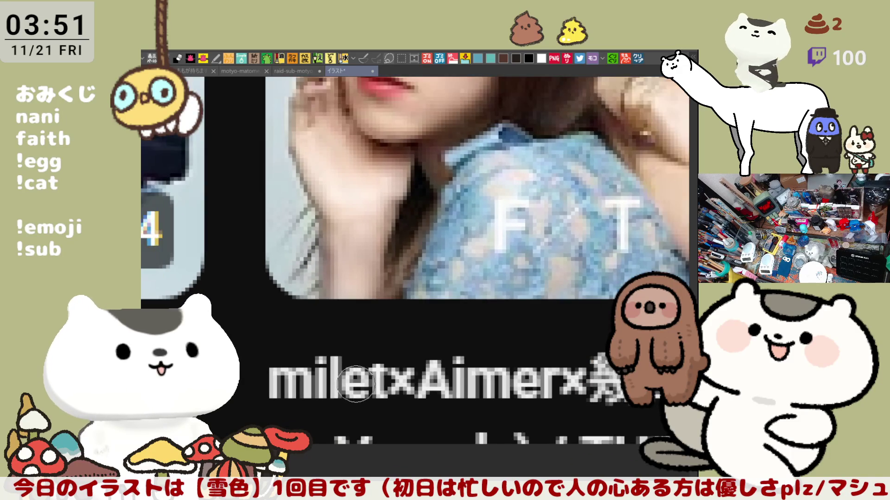
pyautogui.scroll(-2, 438, 333)
pyautogui.scroll(-1, 416, 331)
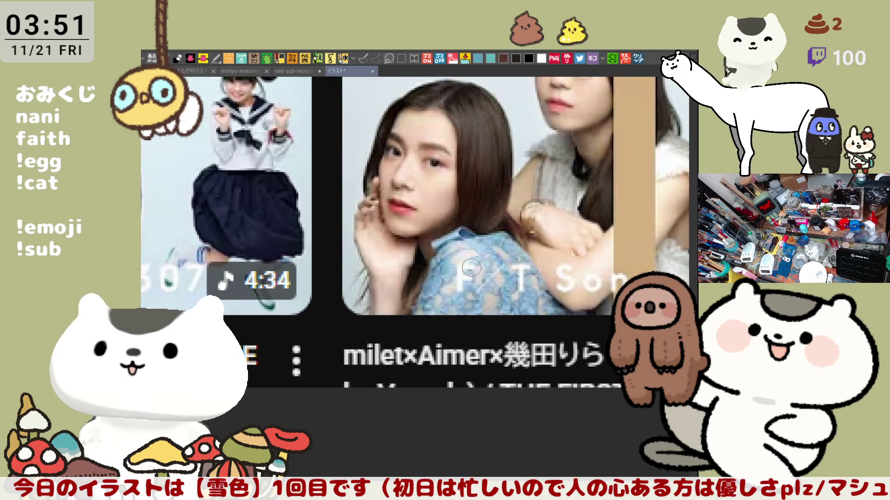
pyautogui.scroll(-1, 539, 237)
pyautogui.scroll(-1, 514, 257)
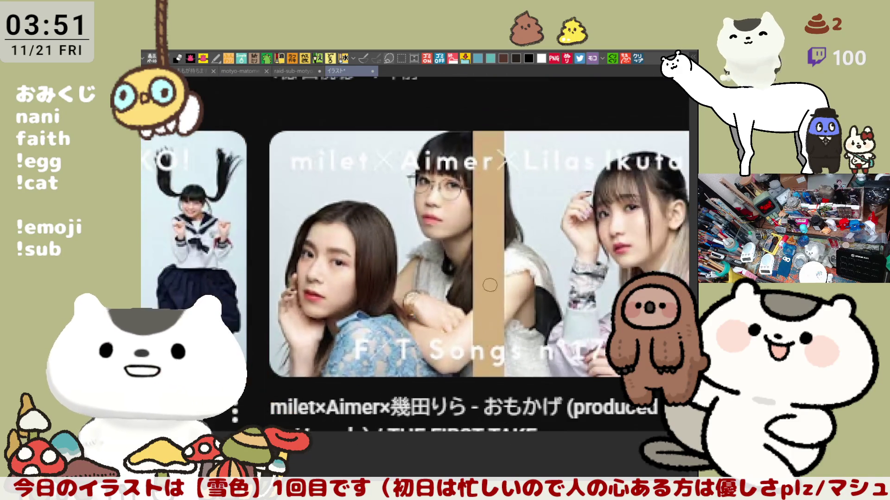
pyautogui.scroll(-2, 487, 279)
pyautogui.scroll(-1, 486, 278)
pyautogui.scroll(-1, 488, 278)
pyautogui.scroll(1, 473, 281)
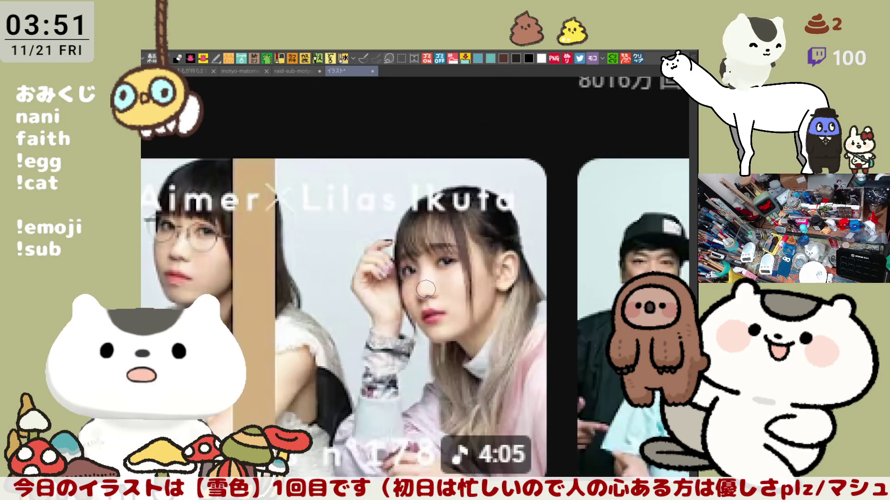
pyautogui.scroll(1, 452, 285)
pyautogui.scroll(1, 429, 288)
pyautogui.scroll(1, 429, 288)
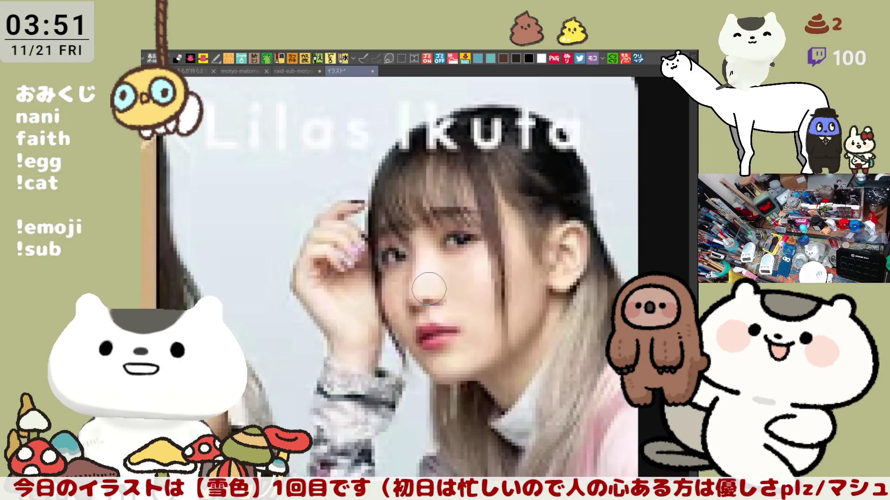
pyautogui.scroll(-1, 429, 288)
pyautogui.scroll(-1, 429, 288)
pyautogui.scroll(-1, 428, 287)
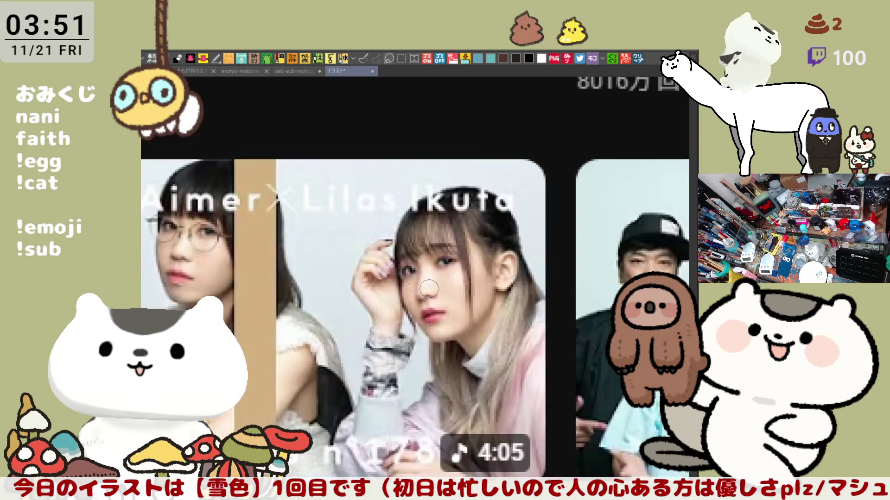
pyautogui.scroll(-1, 429, 288)
pyautogui.hscroll(1, 429, 288)
pyautogui.hscroll(2, 429, 288)
pyautogui.hscroll(1, 445, 290)
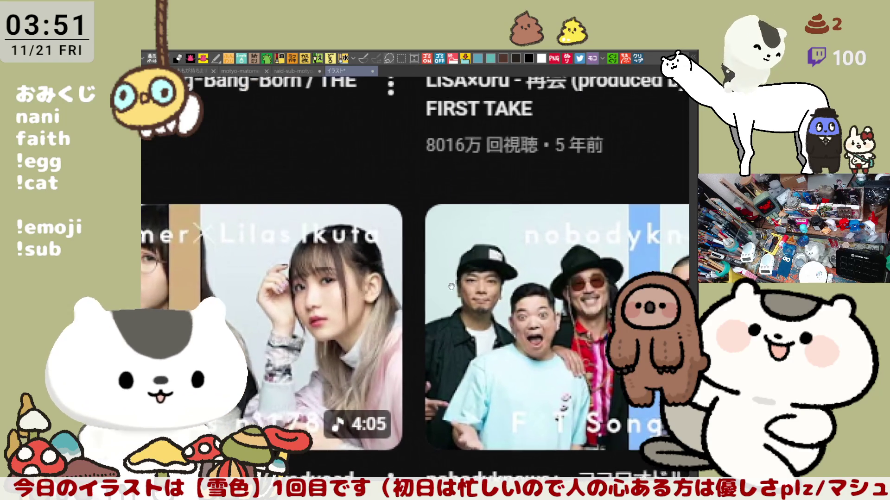
pyautogui.hscroll(1, 466, 291)
pyautogui.moveTo(466, 292); pyautogui.dragTo(362, 267)
pyautogui.hscroll(1, 368, 266)
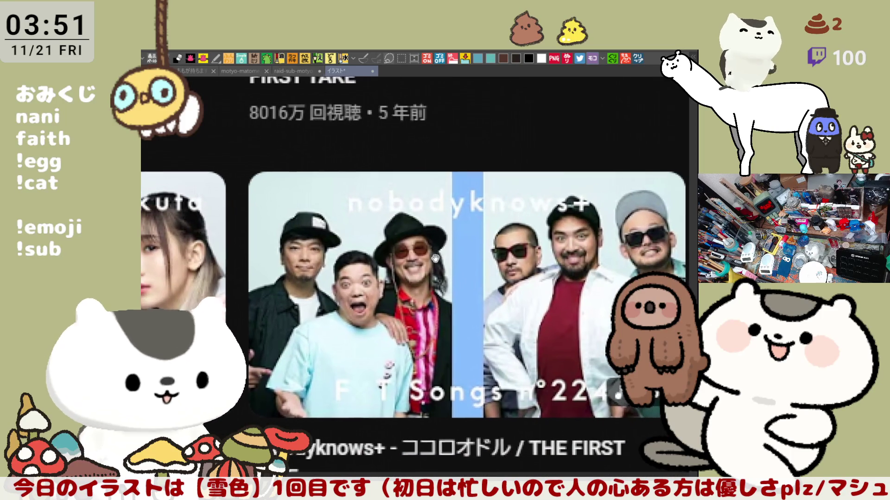
pyautogui.hscroll(1, 411, 258)
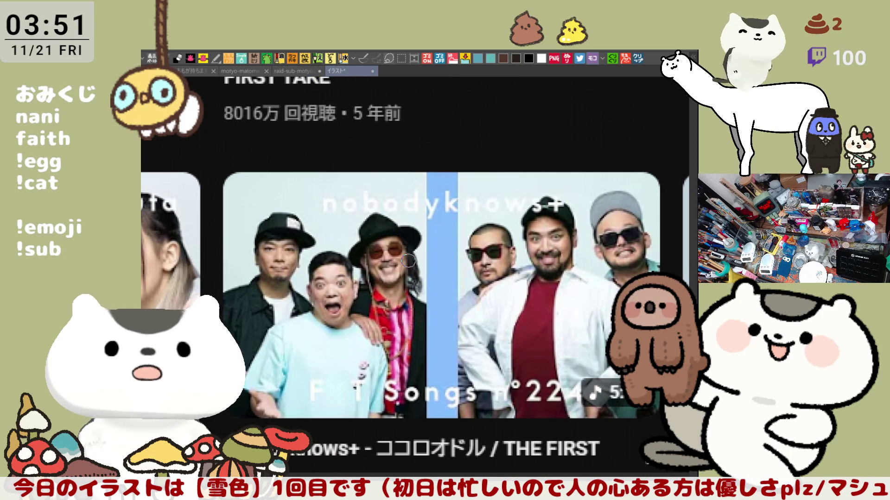
pyautogui.scroll(1, 278, 306)
pyautogui.scroll(1, 282, 301)
pyautogui.scroll(1, 284, 298)
pyautogui.scroll(-1, 283, 298)
pyautogui.scroll(-1, 292, 298)
pyautogui.scroll(1, 320, 296)
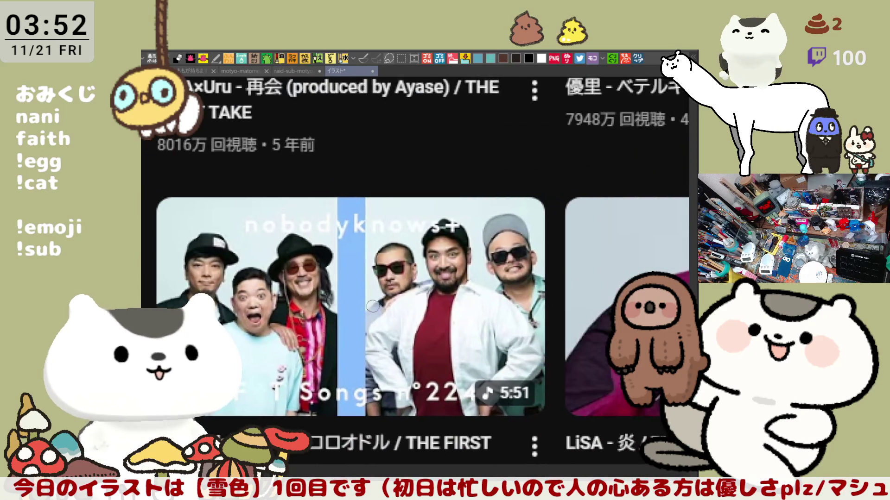
pyautogui.scroll(1, 338, 295)
pyautogui.moveTo(338, 296); pyautogui.dragTo(141, 287)
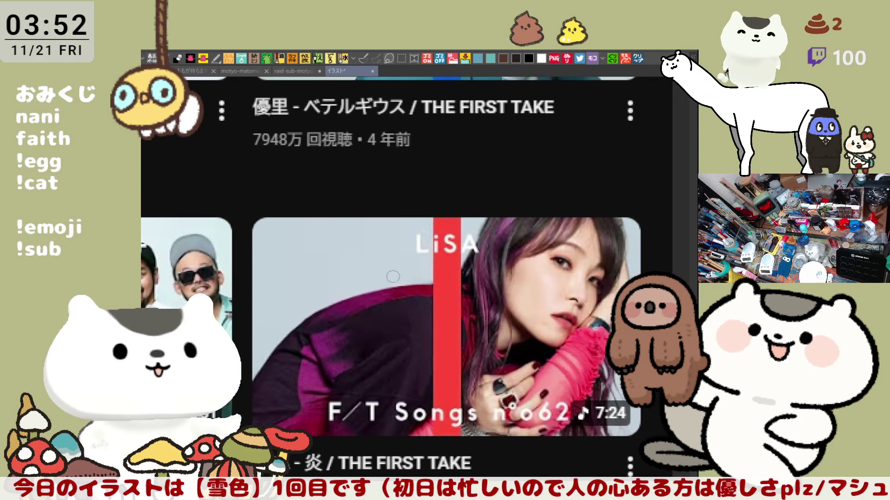
pyautogui.scroll(1, 406, 290)
pyautogui.hscroll(1, 417, 281)
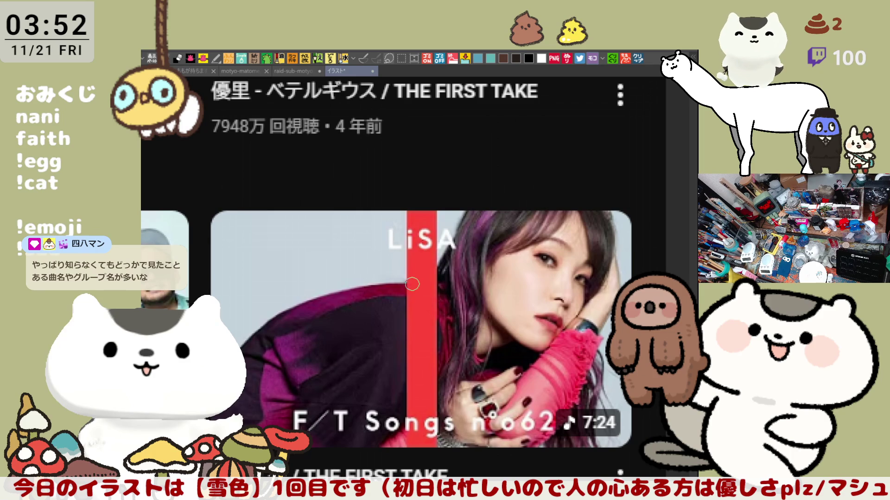
pyautogui.scroll(-1, 412, 284)
pyautogui.scroll(-1, 427, 283)
pyautogui.scroll(-1, 445, 281)
pyautogui.scroll(1, 474, 278)
pyautogui.moveTo(474, 277); pyautogui.dragTo(475, 300)
pyautogui.scroll(-1, 475, 300)
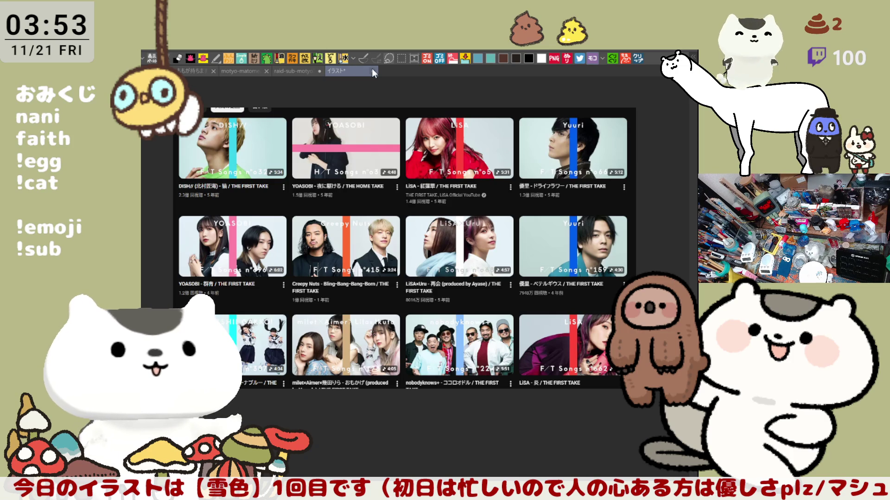
pyautogui.hotkey('ctrl', 'Tab')
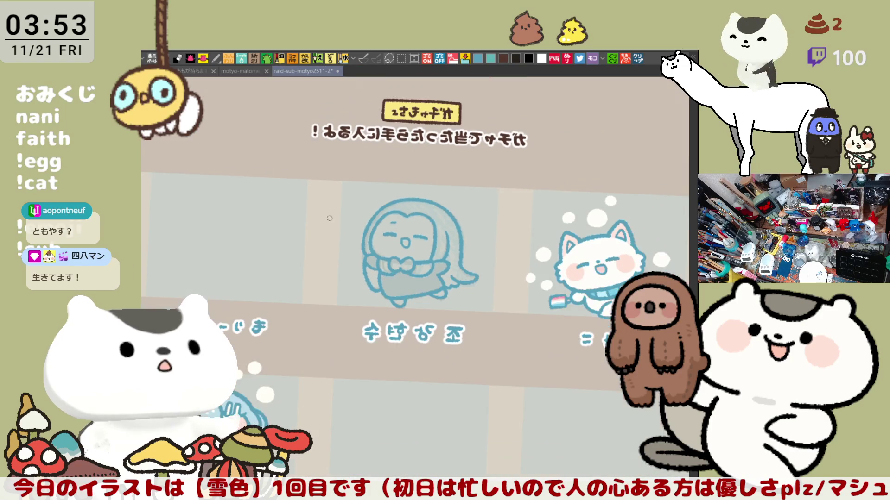
pyautogui.scroll(2, 464, 290)
pyautogui.scroll(1, 463, 289)
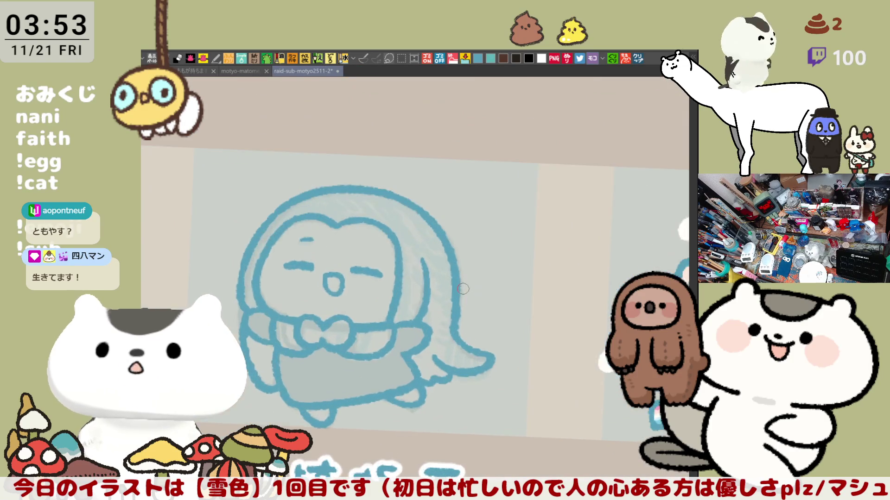
pyautogui.scroll(1, 464, 289)
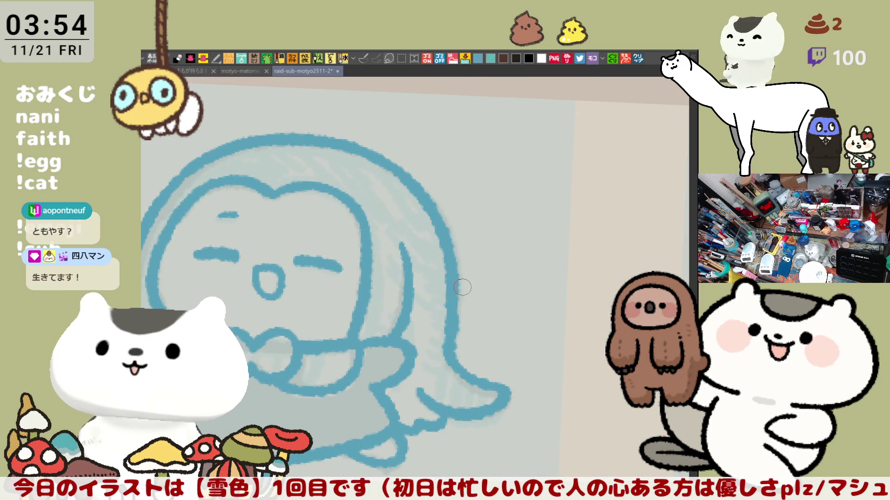
pyautogui.scroll(1, 462, 287)
pyautogui.scroll(1, 462, 288)
pyautogui.scroll(1, 459, 288)
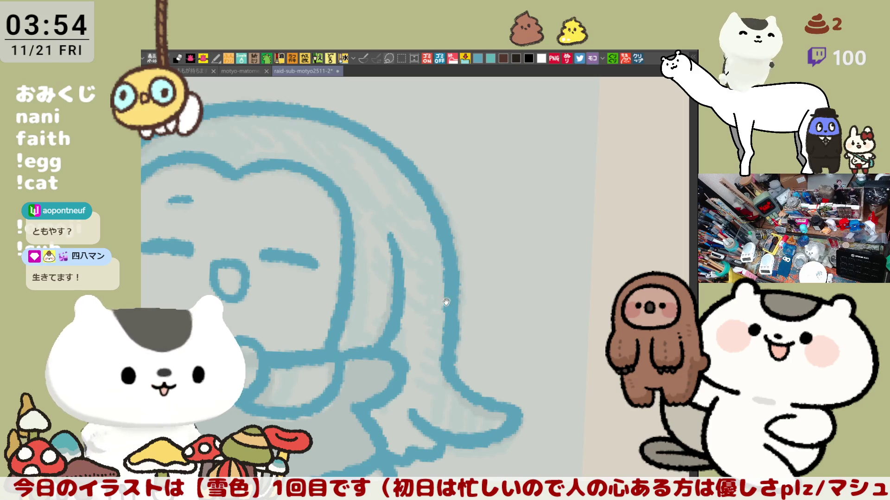
# Erase the character's left side outline and redraw it in blue extending further down
pyautogui.moveTo(380, 230); pyautogui.dragTo(593, 150)
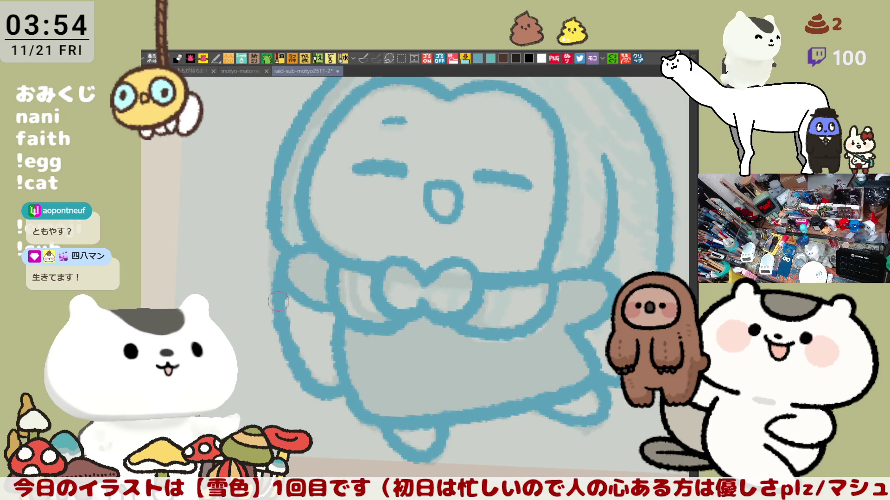
pyautogui.moveTo(277, 298)
pyautogui.mouseDown()
pyautogui.moveTo(289, 333)
pyautogui.moveTo(271, 342)
pyautogui.moveTo(284, 323)
pyautogui.moveTo(313, 392)
pyautogui.moveTo(339, 400)
pyautogui.mouseUp()
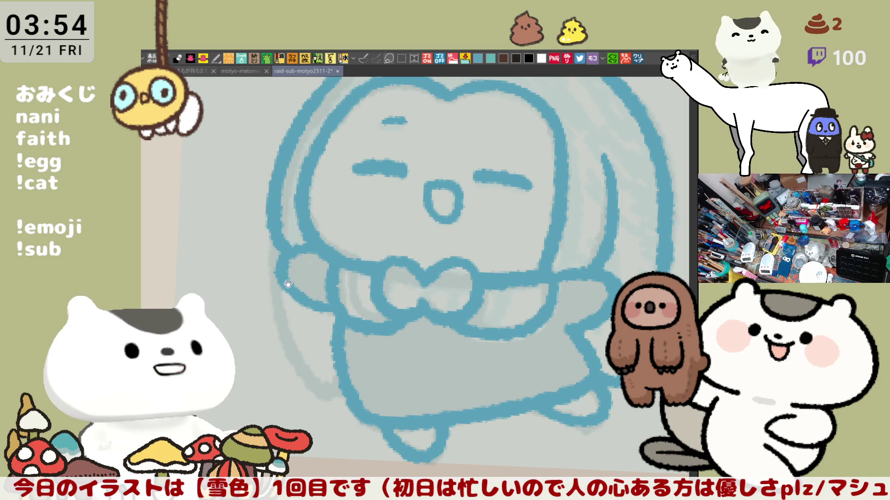
pyautogui.scroll(-2, 279, 197)
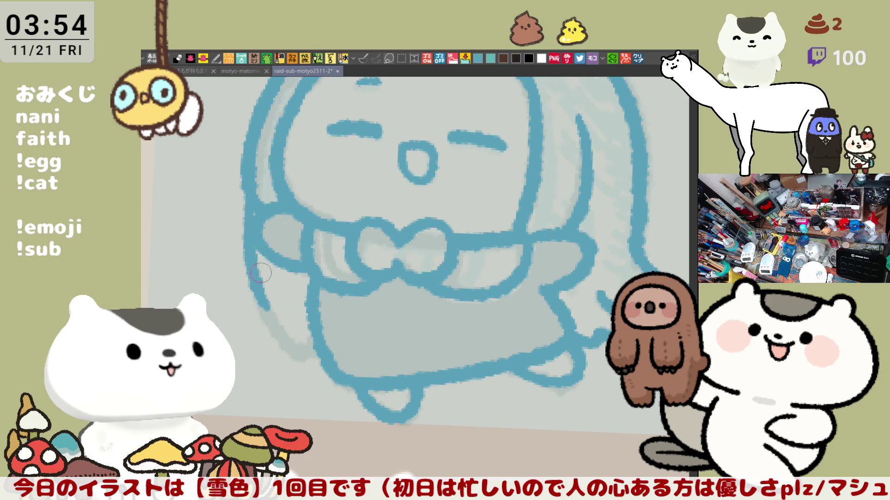
pyautogui.moveTo(246, 207); pyautogui.dragTo(260, 305)
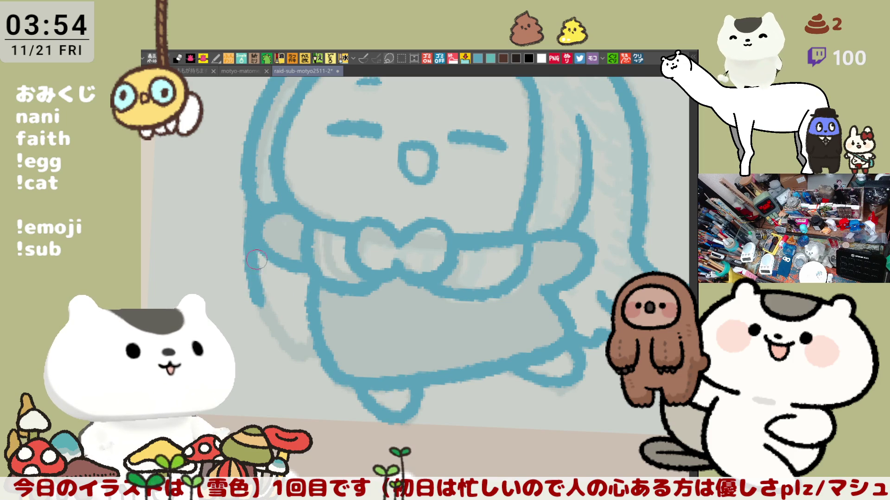
pyautogui.hotkey('ctrl', 'z')
pyautogui.moveTo(254, 201)
pyautogui.mouseDown()
pyautogui.moveTo(268, 323)
pyautogui.moveTo(307, 350)
pyautogui.mouseUp()
pyautogui.hotkey('ctrl', 'z')
pyautogui.moveTo(264, 302)
pyautogui.mouseDown()
pyautogui.moveTo(304, 347)
pyautogui.moveTo(325, 350)
pyautogui.moveTo(228, 409)
pyautogui.mouseUp()
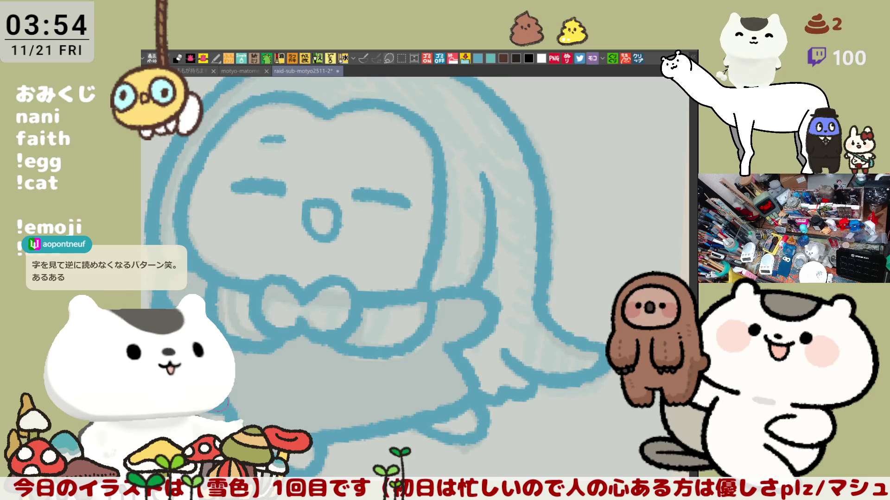
pyautogui.scroll(-1, 240, 418)
pyautogui.scroll(-1, 279, 397)
pyautogui.scroll(-1, 299, 378)
pyautogui.scroll(-2, 321, 361)
pyautogui.scroll(-1, 322, 362)
pyautogui.press('h')
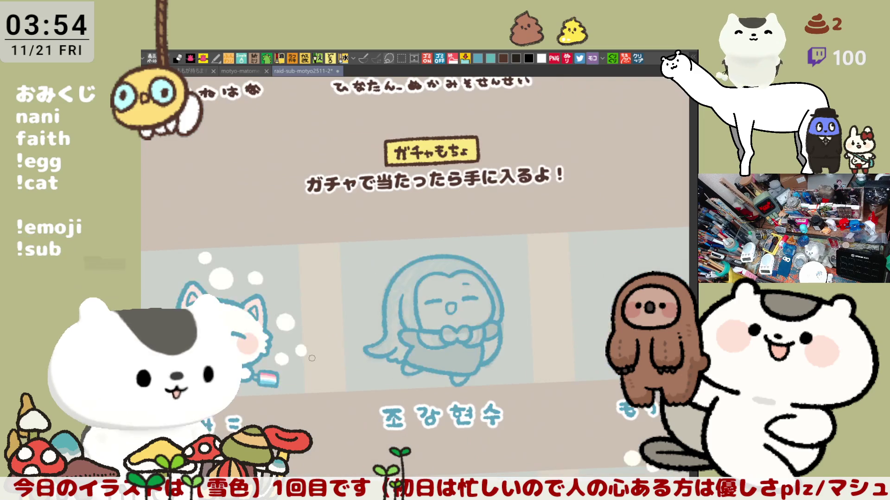
pyautogui.scroll(-1, 496, 305)
# Lasso-fill the long-haired character with pink inside its blue outline, undoing a stray loop
pyautogui.press('^')
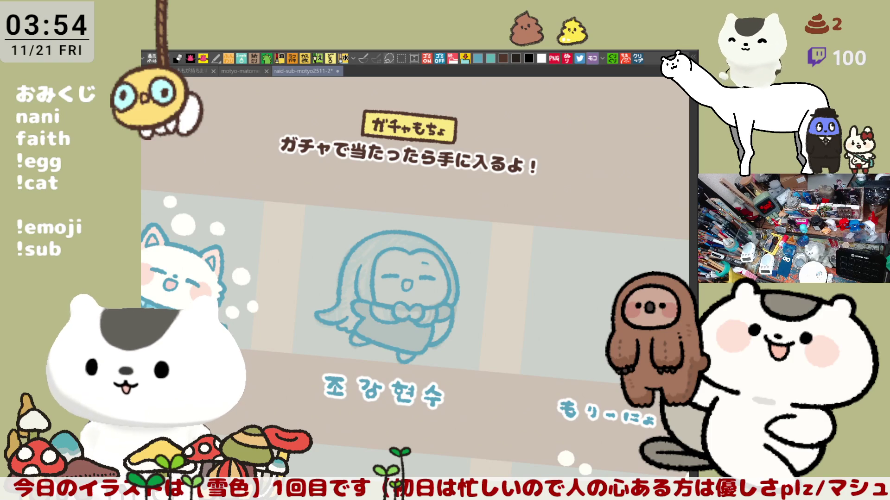
pyautogui.moveTo(396, 414); pyautogui.dragTo(456, 371)
pyautogui.hotkey('ctrl', 'z')
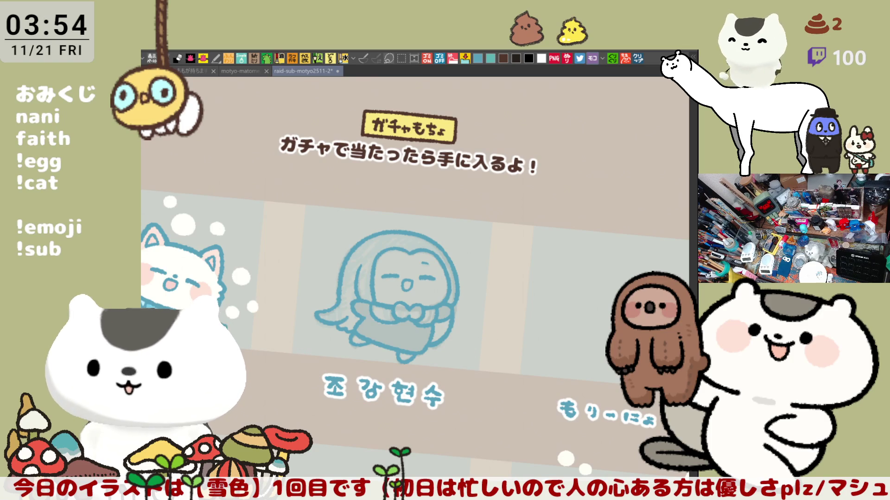
pyautogui.moveTo(417, 405)
pyautogui.mouseDown()
pyautogui.moveTo(526, 320)
pyautogui.moveTo(501, 375)
pyautogui.mouseUp()
pyautogui.scroll(4, 484, 323)
pyautogui.moveTo(484, 324); pyautogui.dragTo(701, 358)
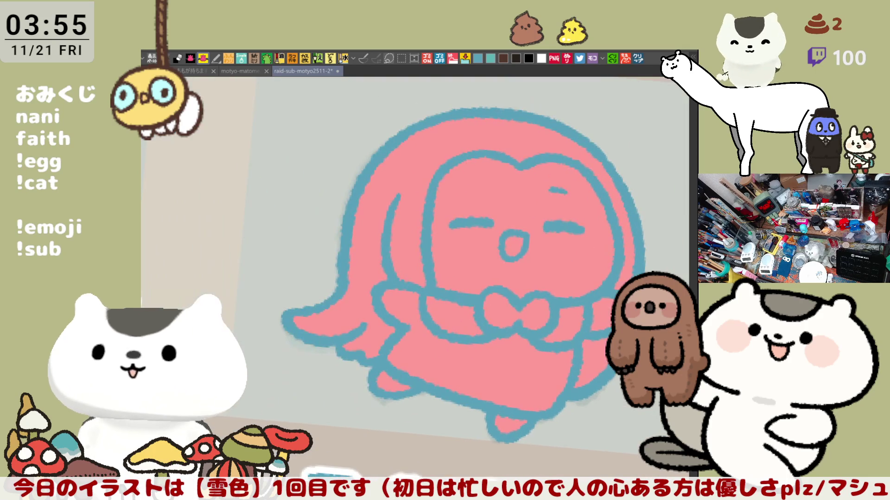
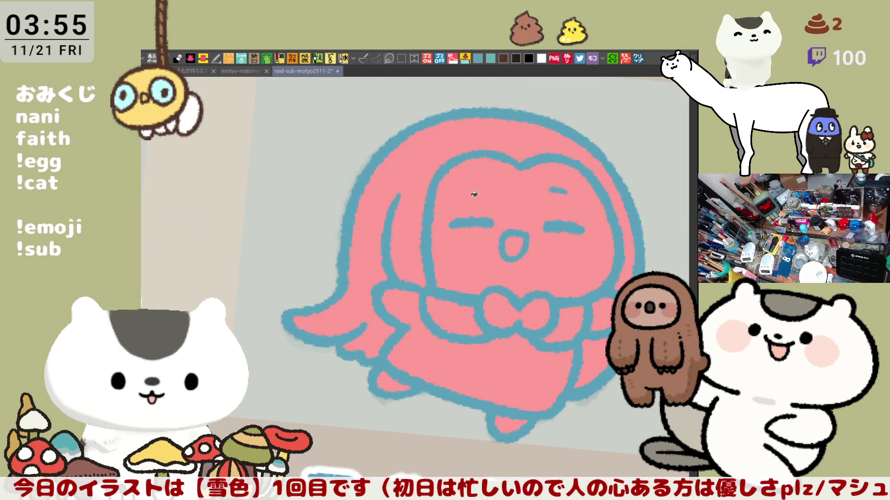
# Fill the character's face inside the blue outline with white
pyautogui.click(472, 198)
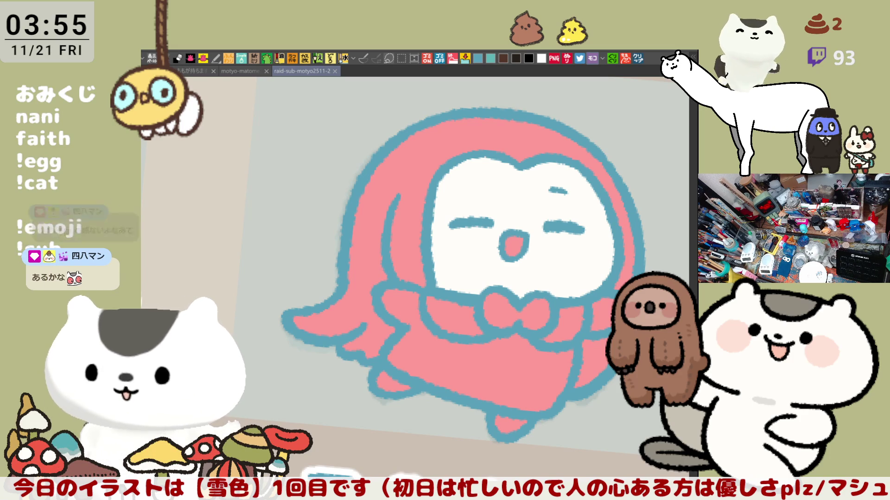
# Switch to the pasted musician photo document and draw a red curved stroke beside one face
pyautogui.click(626, 59)
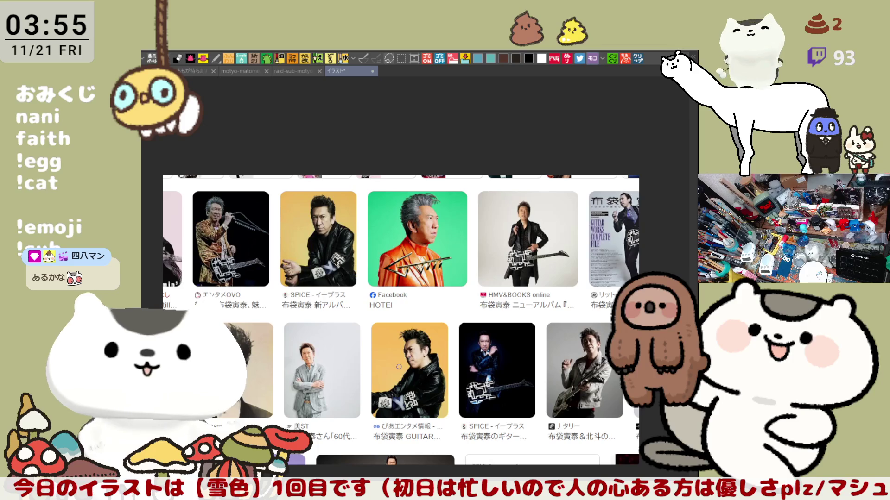
pyautogui.scroll(1, 193, 249)
pyautogui.scroll(1, 187, 249)
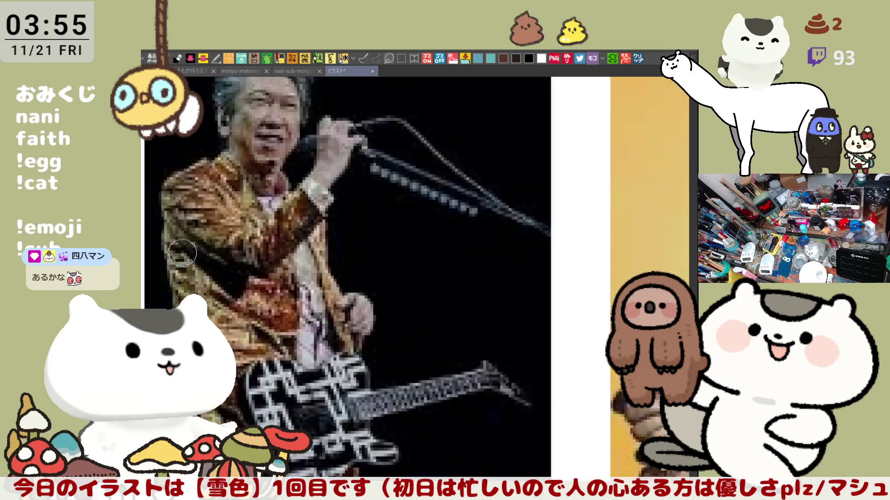
pyautogui.scroll(-1, 187, 236)
pyautogui.scroll(-1, 186, 208)
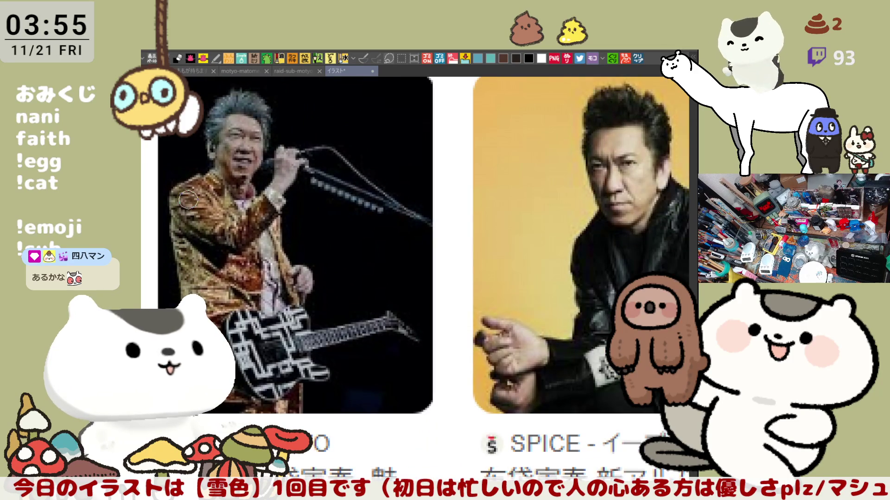
pyautogui.scroll(-1, 200, 205)
pyautogui.scroll(-1, 245, 216)
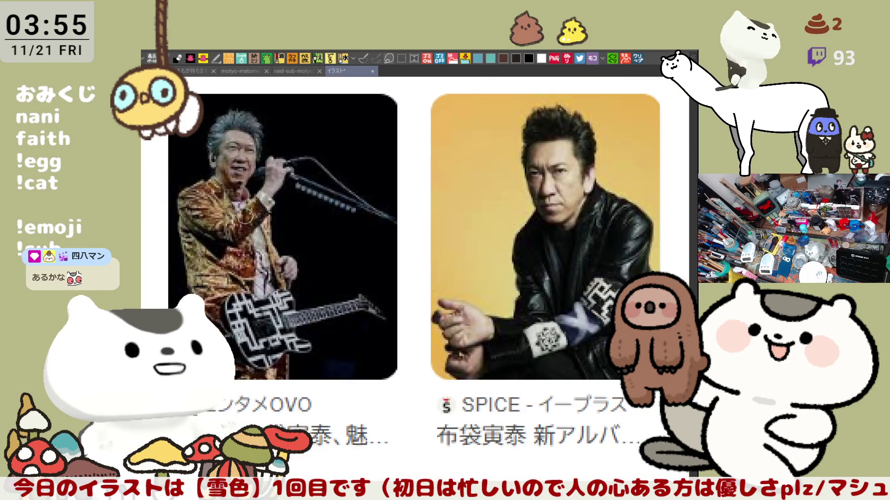
pyautogui.scroll(-1, 269, 222)
pyautogui.scroll(-1, 250, 215)
pyautogui.moveTo(672, 402)
pyautogui.mouseDown()
pyautogui.moveTo(472, 290)
pyautogui.moveTo(431, 300)
pyautogui.mouseUp()
pyautogui.scroll(1, 472, 290)
pyautogui.moveTo(330, 196); pyautogui.dragTo(451, 246)
pyautogui.scroll(1, 443, 209)
pyautogui.scroll(1, 373, 184)
pyautogui.scroll(-2, 374, 183)
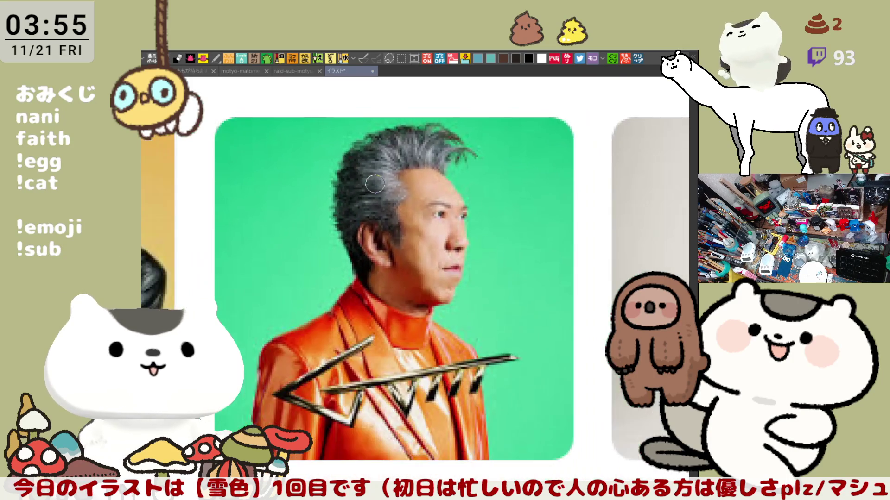
pyautogui.scroll(-1, 374, 184)
pyautogui.scroll(-1, 375, 182)
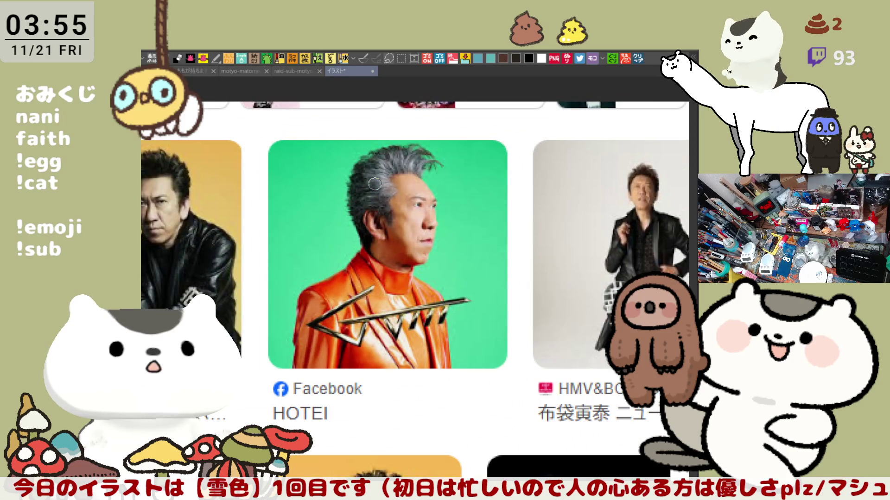
pyautogui.scroll(1, 374, 184)
pyautogui.moveTo(374, 184)
pyautogui.mouseDown()
pyautogui.moveTo(436, 230)
pyautogui.moveTo(505, 246)
pyautogui.mouseUp()
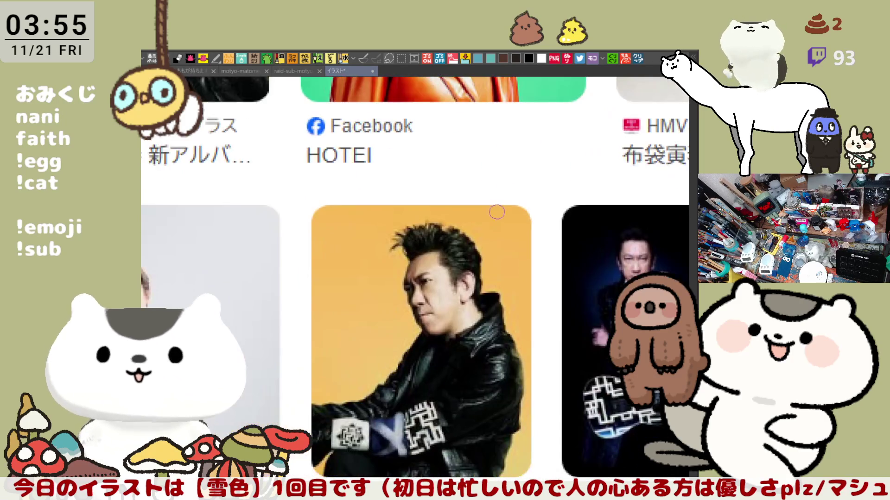
pyautogui.moveTo(455, 221); pyautogui.dragTo(472, 318)
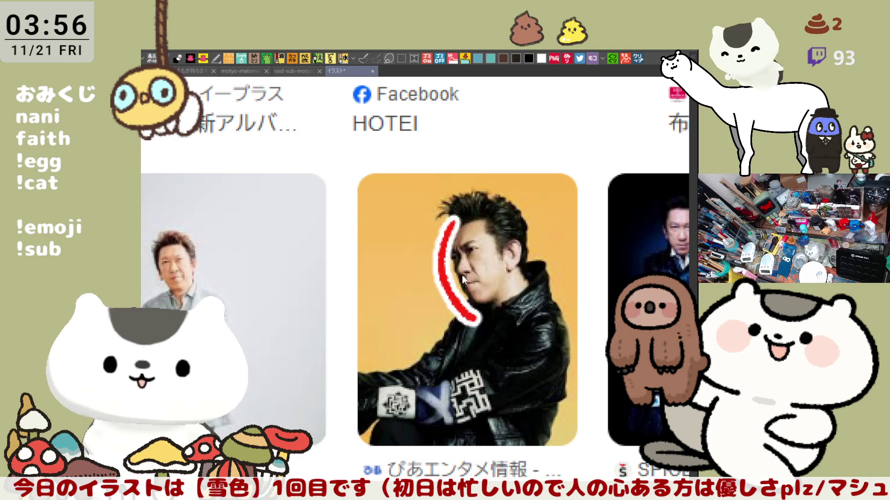
# Toggle undo and redo repeatedly on the red stroke, leaving it undone
pyautogui.hotkey('ctrl', 'z')
pyautogui.hotkey('ctrl', 'y')
pyautogui.hotkey('ctrl', 'z')
pyautogui.hotkey('ctrl', 'y')
pyautogui.hotkey('ctrl', 'z')
pyautogui.hotkey('ctrl', 'y')
pyautogui.hotkey('ctrl', 'z')
pyautogui.hotkey('ctrl', 'y')
pyautogui.hotkey('ctrl', 'z')
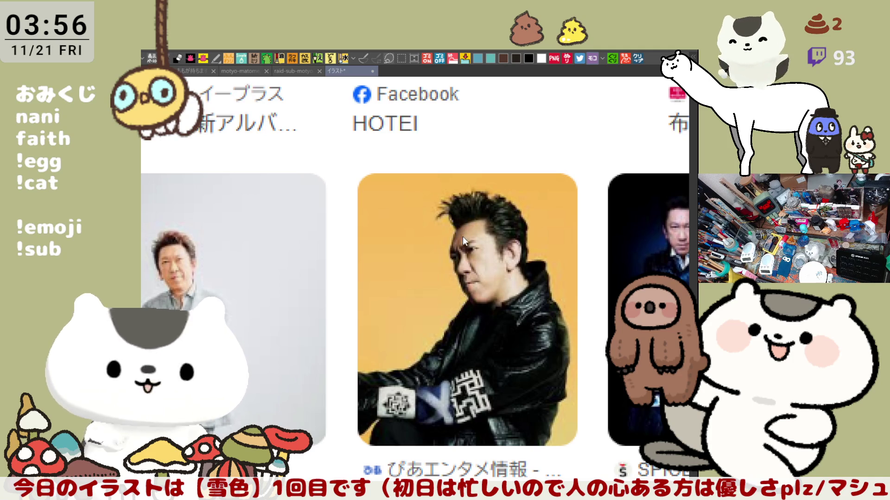
pyautogui.hotkey('ctrl', 'y')
pyautogui.hotkey('ctrl', 'z')
pyautogui.hotkey('ctrl', 'y')
pyautogui.hotkey('ctrl', 'z')
pyautogui.hotkey('ctrl', 'y')
pyautogui.hotkey('ctrl', 'z')
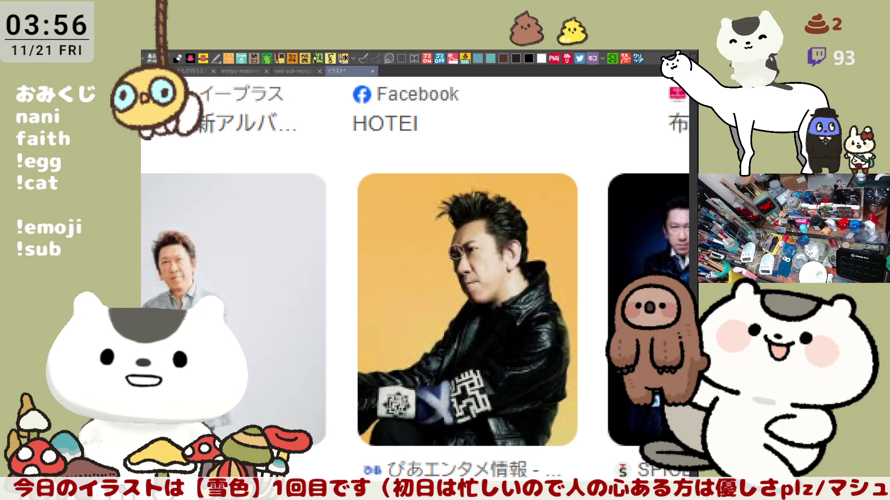
pyautogui.hotkey('ctrl', 'y')
pyautogui.hotkey('ctrl', 'z')
pyautogui.hotkey('ctrl', 'y')
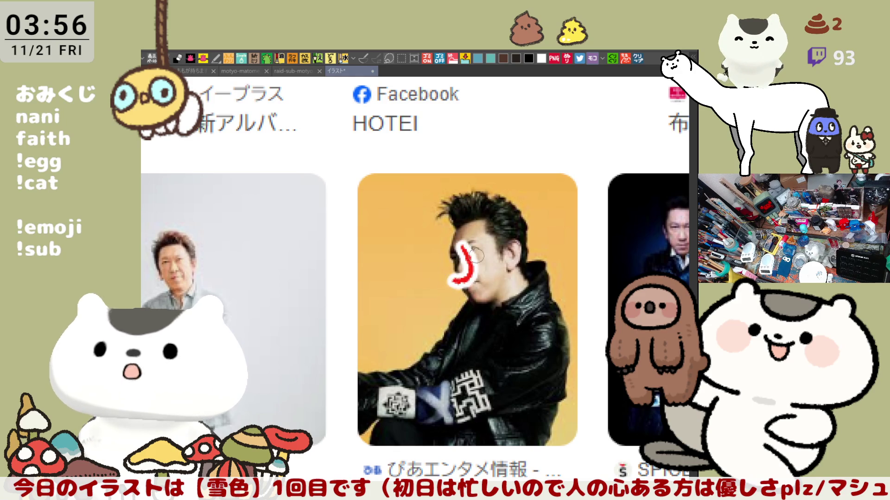
pyautogui.hotkey('ctrl', 'z')
pyautogui.scroll(-3, 479, 278)
pyautogui.scroll(3, 486, 292)
# Paste another screenshot with a lion photo, then close the reference photo document
pyautogui.moveTo(484, 291); pyautogui.dragTo(554, 316)
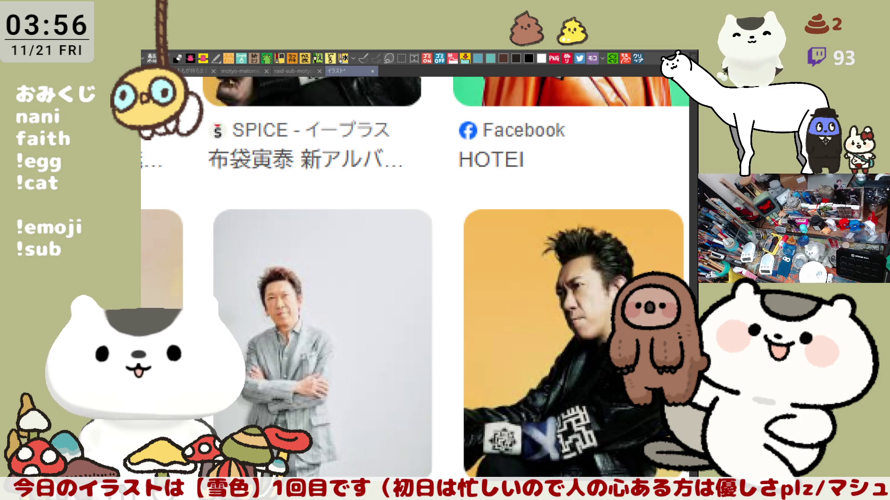
pyautogui.hotkey('ctrl', 'v')
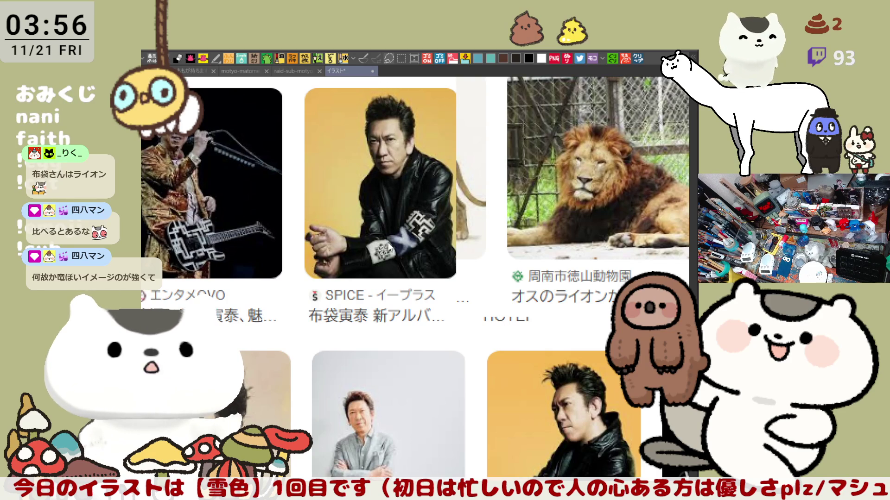
pyautogui.hotkey('ctrl', 'w')
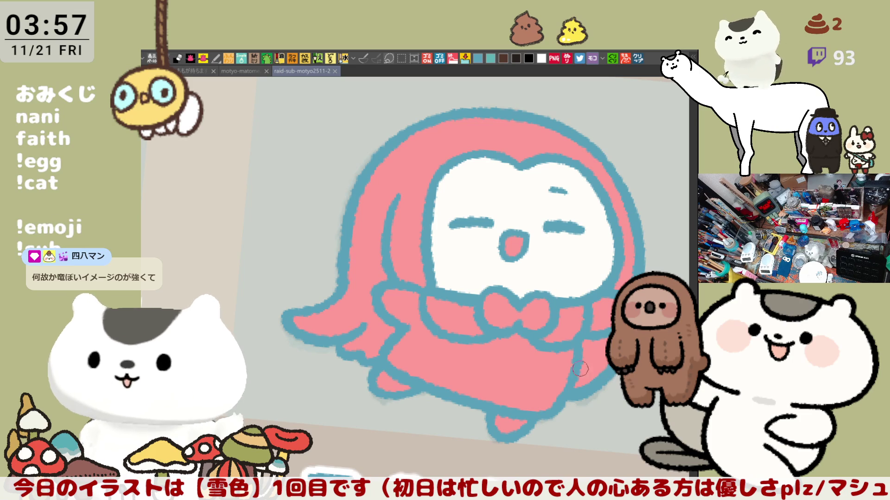
# Paint white below both sides of the bow to form a collar on the pink dress
pyautogui.click(441, 177)
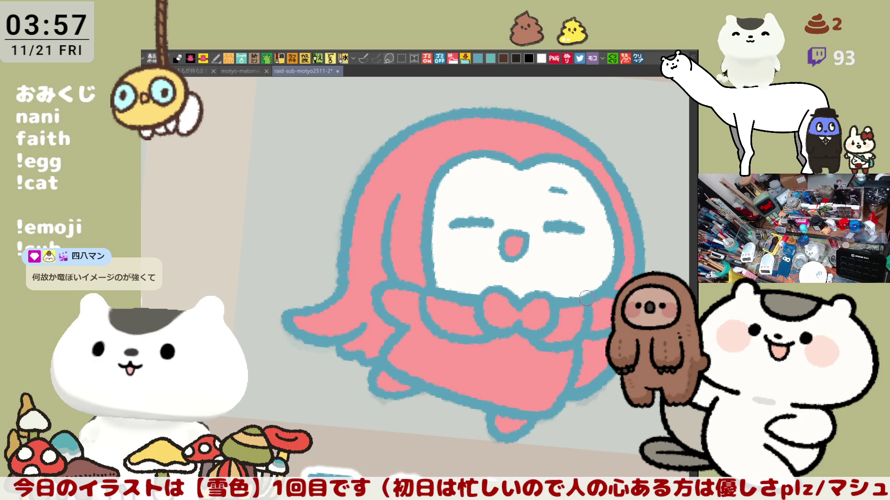
pyautogui.moveTo(600, 307)
pyautogui.mouseDown()
pyautogui.moveTo(382, 274)
pyautogui.moveTo(514, 265)
pyautogui.mouseUp()
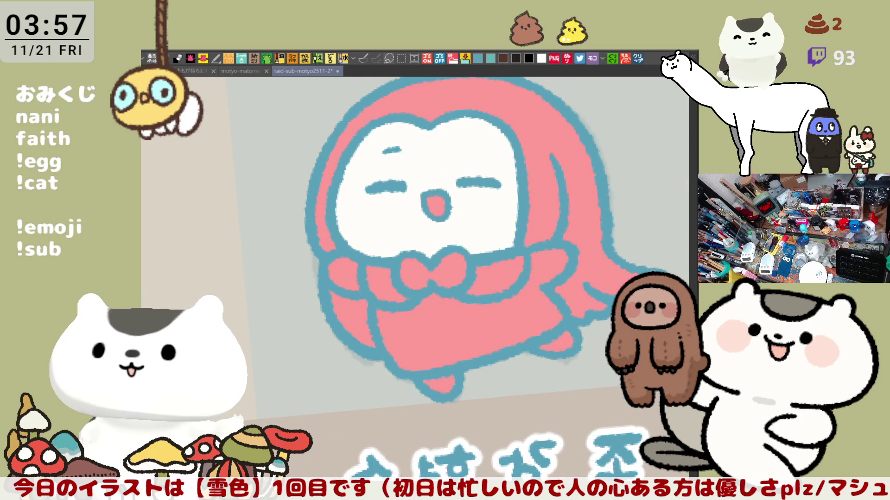
pyautogui.moveTo(604, 292); pyautogui.dragTo(611, 276)
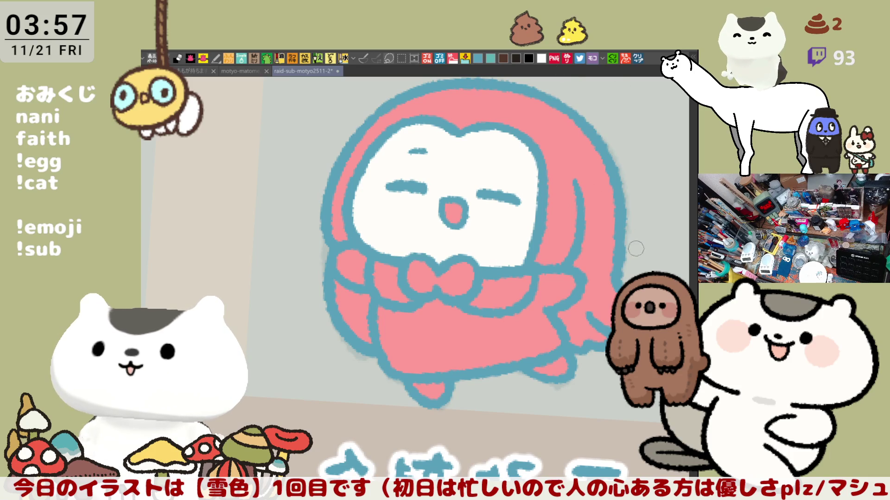
pyautogui.moveTo(376, 268); pyautogui.dragTo(407, 297)
pyautogui.moveTo(476, 295); pyautogui.dragTo(495, 274)
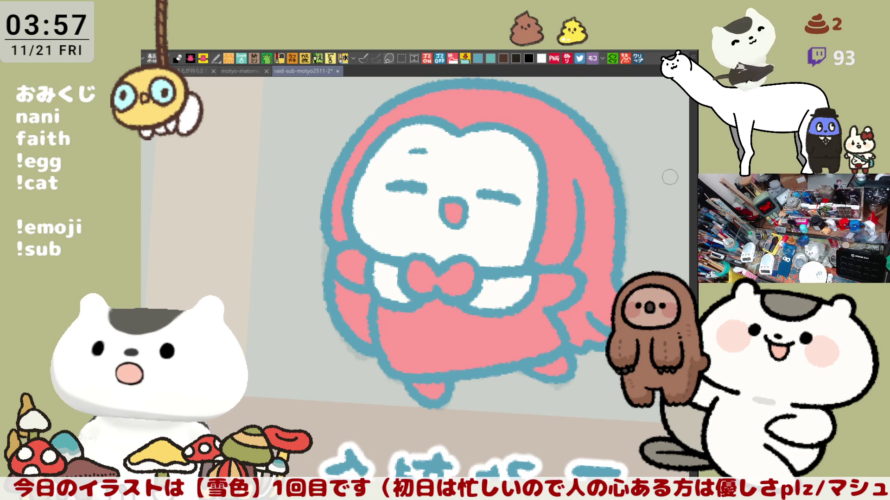
# Fill the character's hair with blue
pyautogui.moveTo(607, 244); pyautogui.dragTo(530, 265)
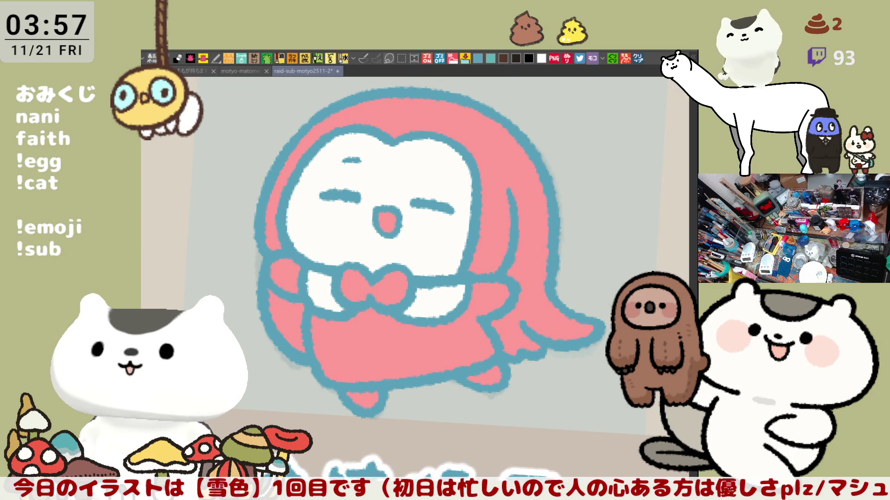
pyautogui.click(495, 182)
# Fill the area below the left arm blue and edge both collars with light-blue lines
pyautogui.click(293, 304)
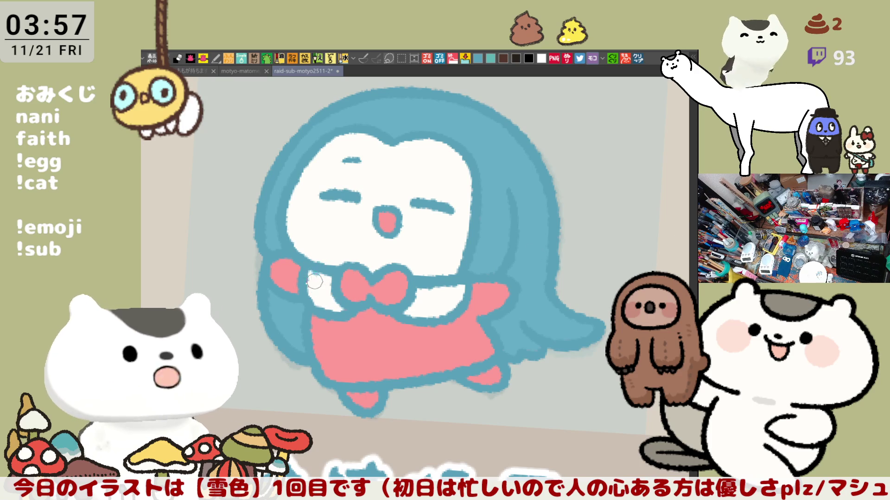
pyautogui.moveTo(320, 267); pyautogui.dragTo(334, 306)
pyautogui.hotkey('ctrl', 'z')
pyautogui.moveTo(316, 274); pyautogui.dragTo(345, 303)
pyautogui.moveTo(429, 307); pyautogui.dragTo(455, 284)
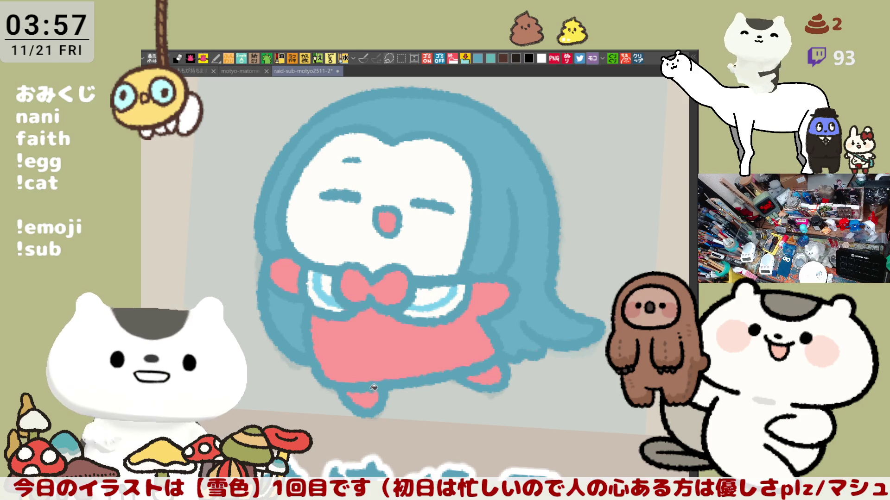
pyautogui.hotkey('ctrl', 'z')
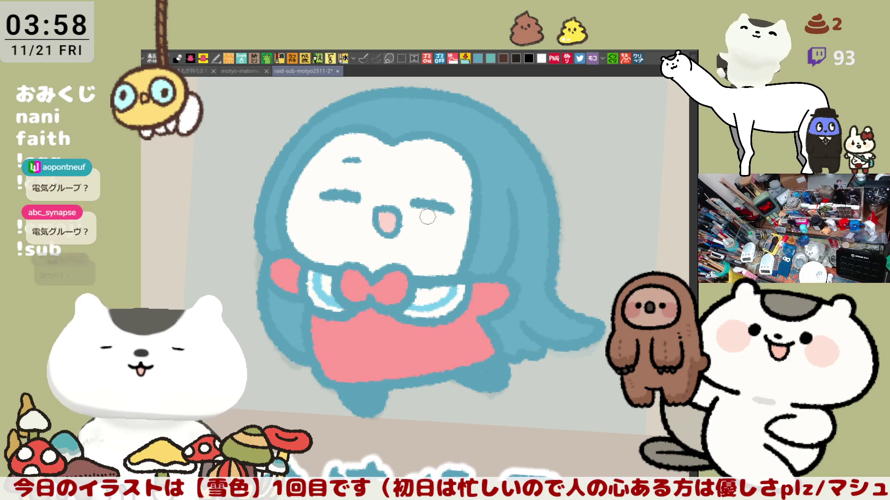
# Brush a pink blush onto the left cheek
pyautogui.moveTo(299, 186); pyautogui.dragTo(324, 212)
# Redo the left-cheek blush and paint deeper pink blush on the right cheek
pyautogui.hotkey('ctrl', 'z')
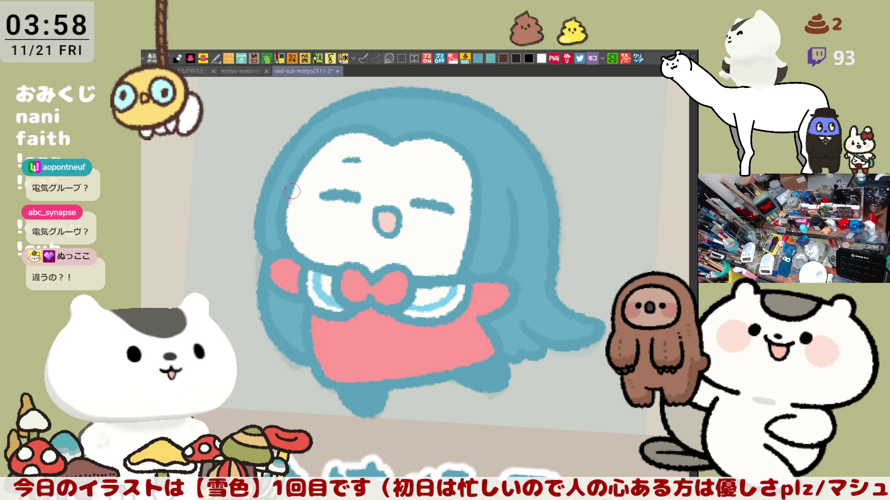
pyautogui.moveTo(310, 200); pyautogui.dragTo(308, 222)
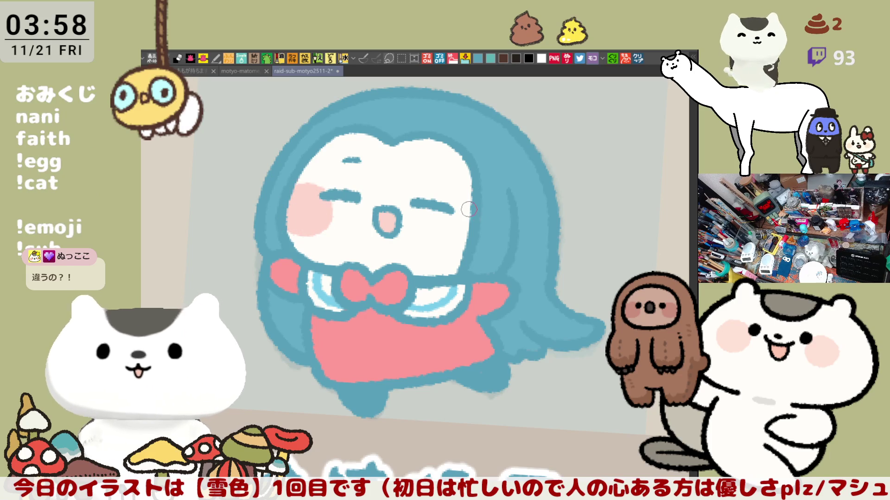
pyautogui.moveTo(447, 213); pyautogui.dragTo(461, 250)
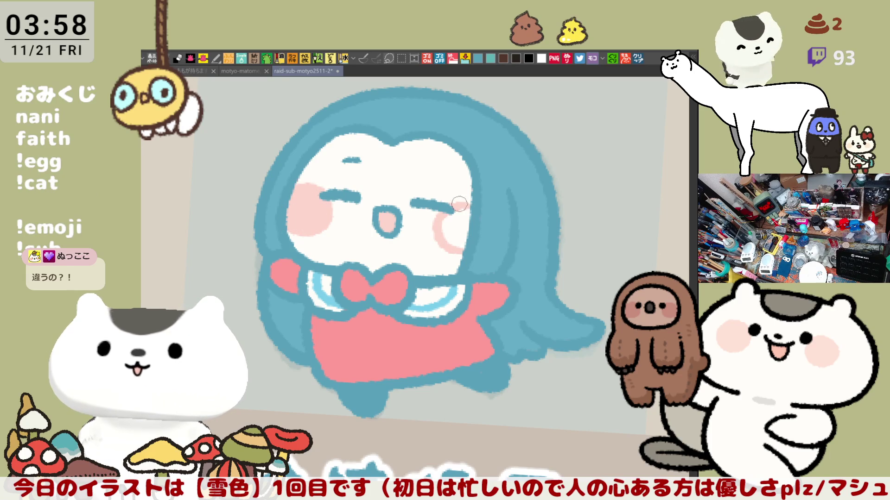
pyautogui.moveTo(467, 210); pyautogui.dragTo(452, 244)
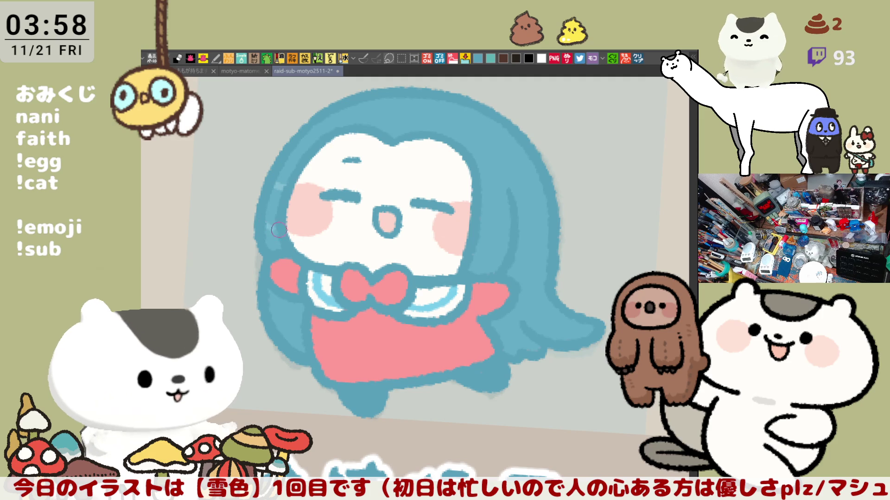
# Brush light-blue highlight streaks on the left hair and two along the right hair
pyautogui.moveTo(282, 186); pyautogui.dragTo(270, 227)
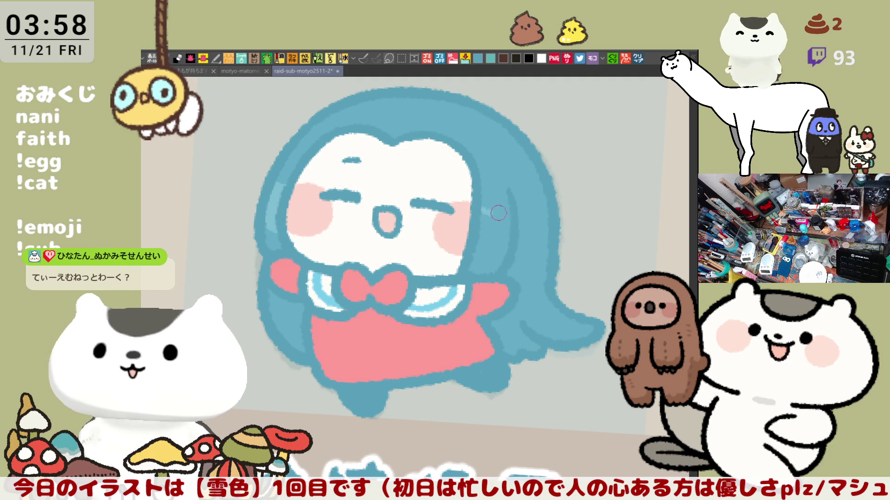
pyautogui.moveTo(480, 210); pyautogui.dragTo(544, 216)
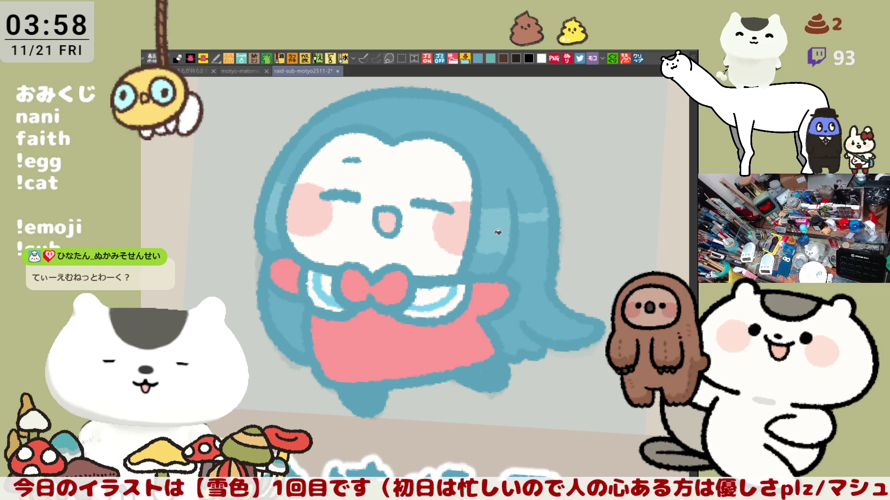
pyautogui.moveTo(506, 250); pyautogui.dragTo(549, 256)
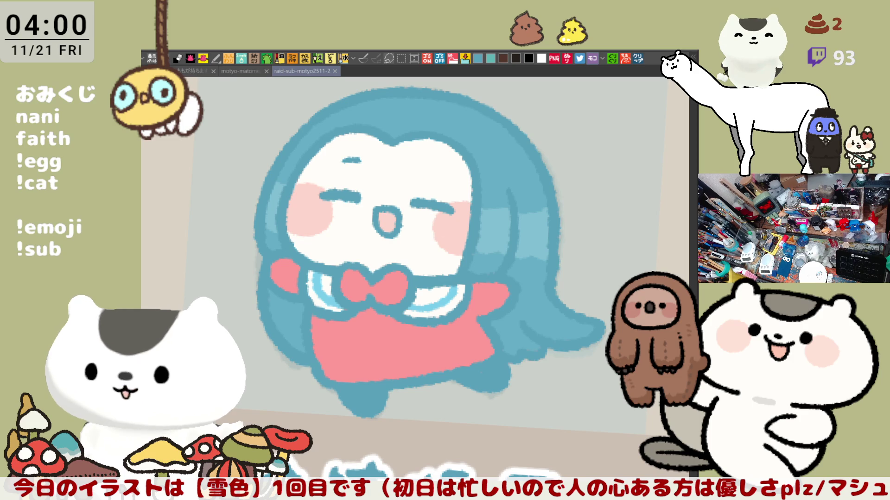
pyautogui.moveTo(473, 252); pyautogui.dragTo(528, 258)
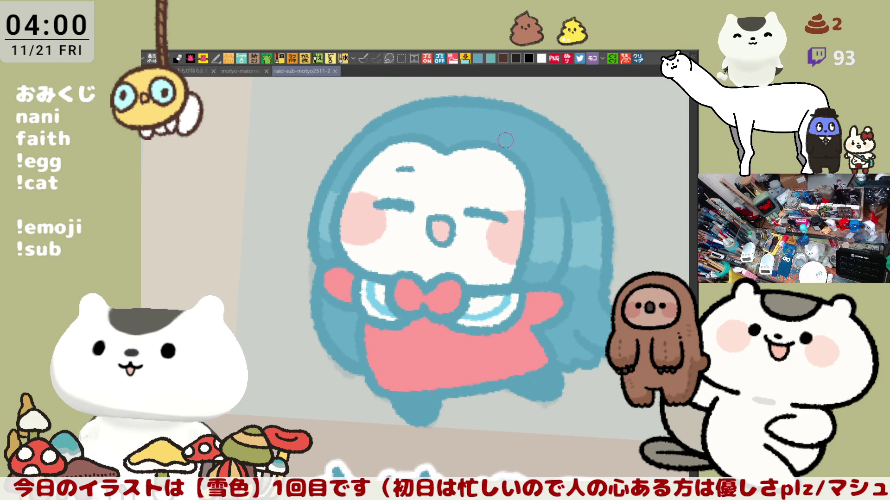
pyautogui.click(331, 228)
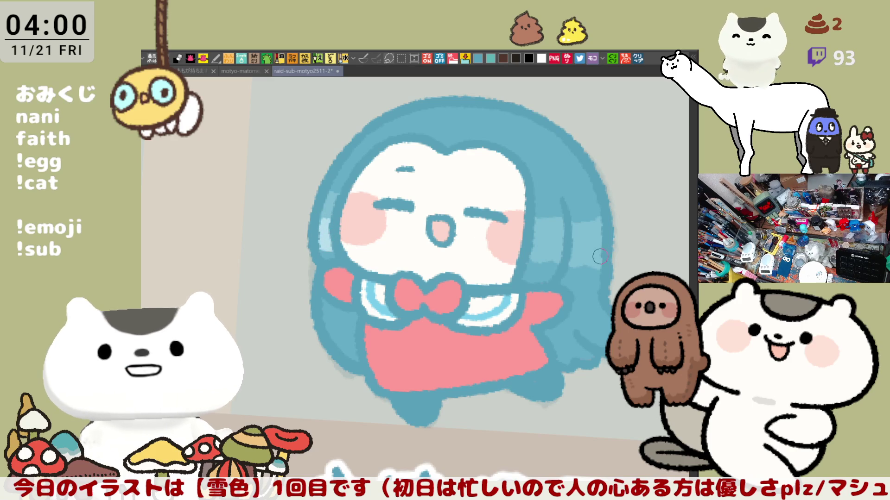
# Paint lighter blue bands on the right hair topped by a row of three pale dots
pyautogui.moveTo(542, 245)
pyautogui.mouseDown()
pyautogui.moveTo(555, 257)
pyautogui.moveTo(601, 245)
pyautogui.mouseUp()
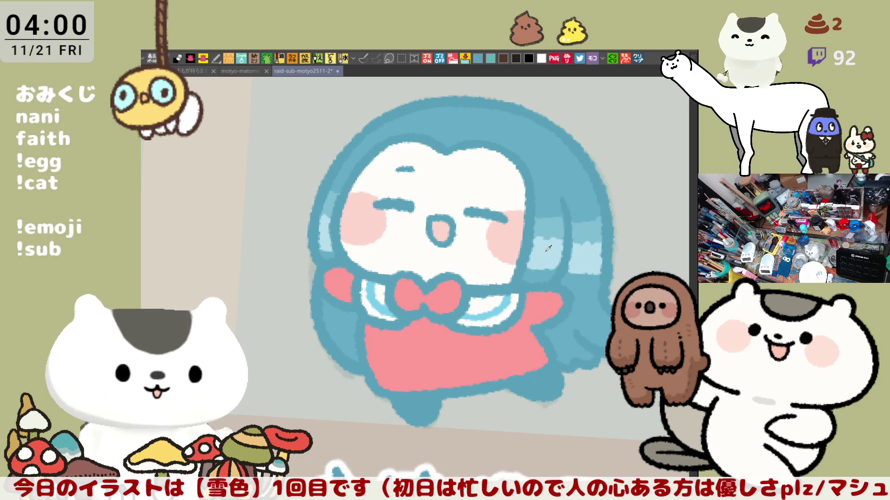
pyautogui.click(548, 182)
pyautogui.click(566, 181)
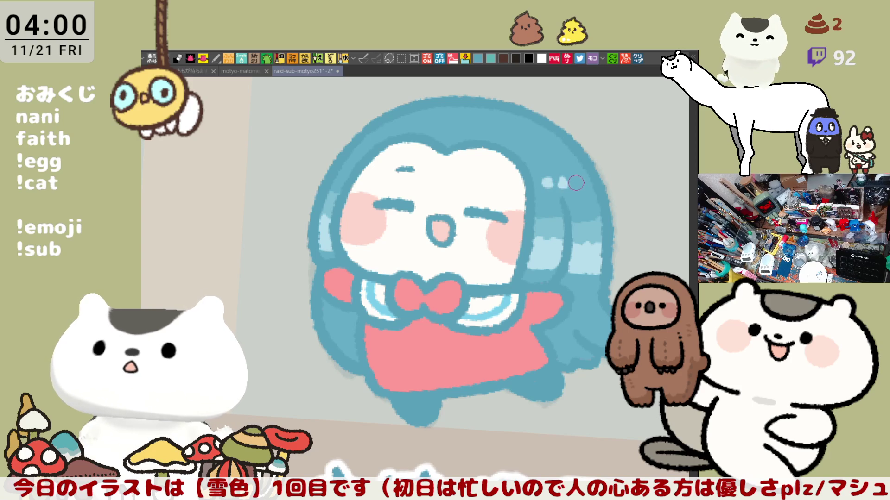
pyautogui.click(582, 185)
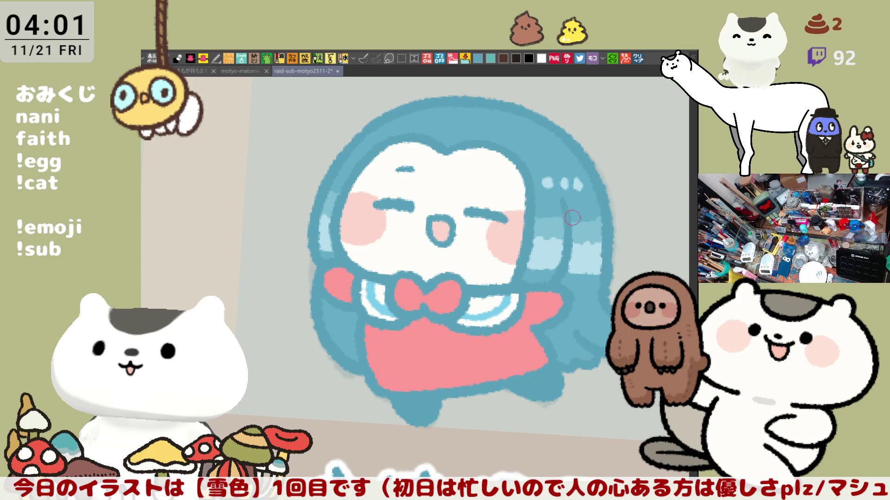
pyautogui.scroll(-3, 572, 218)
pyautogui.scroll(-2, 567, 218)
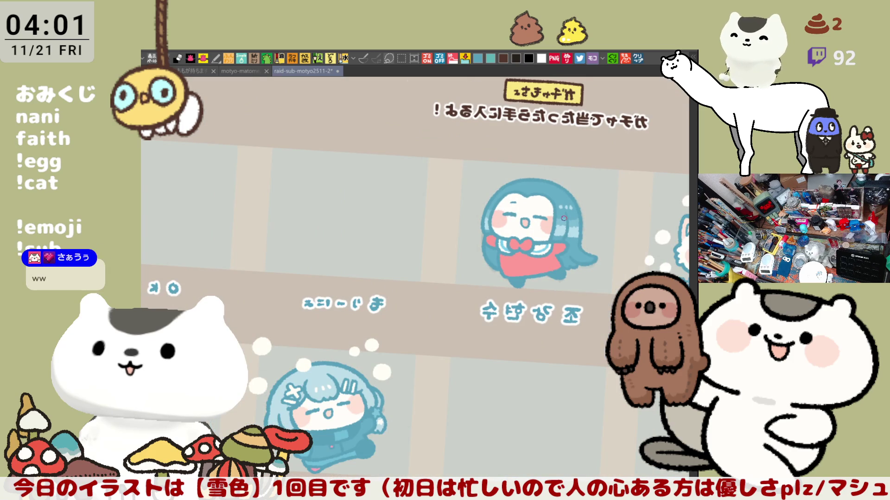
# Flip the canvas view horizontally and look over the cat drawing and the girl
pyautogui.moveTo(468, 250); pyautogui.dragTo(426, 232)
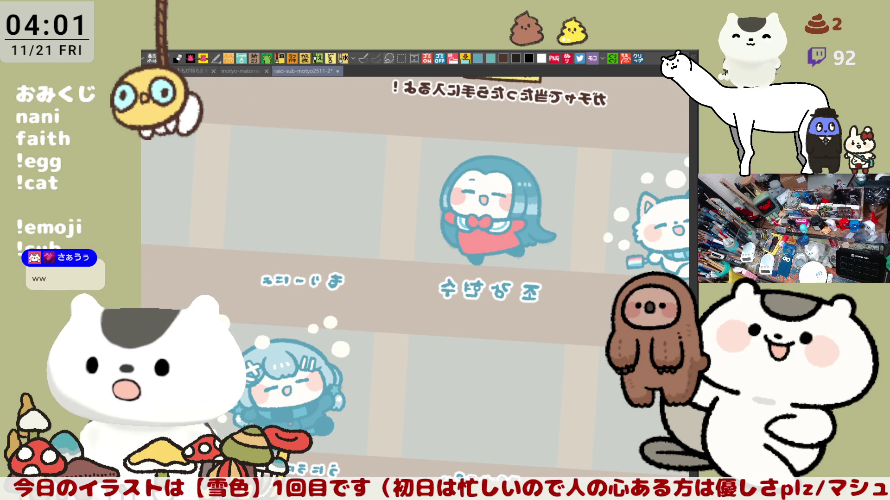
pyautogui.moveTo(498, 245)
pyautogui.mouseDown()
pyautogui.moveTo(477, 264)
pyautogui.moveTo(473, 330)
pyautogui.mouseUp()
pyautogui.scroll(2, 472, 331)
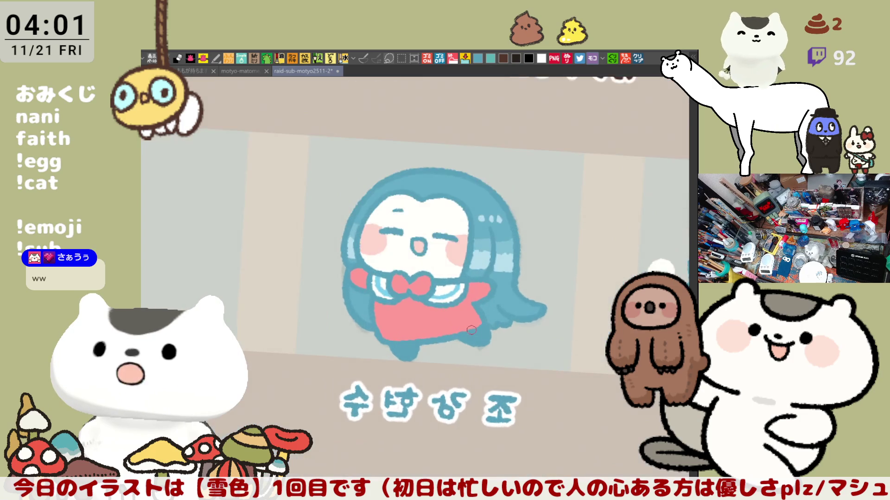
pyautogui.scroll(2, 472, 331)
pyautogui.scroll(2, 471, 331)
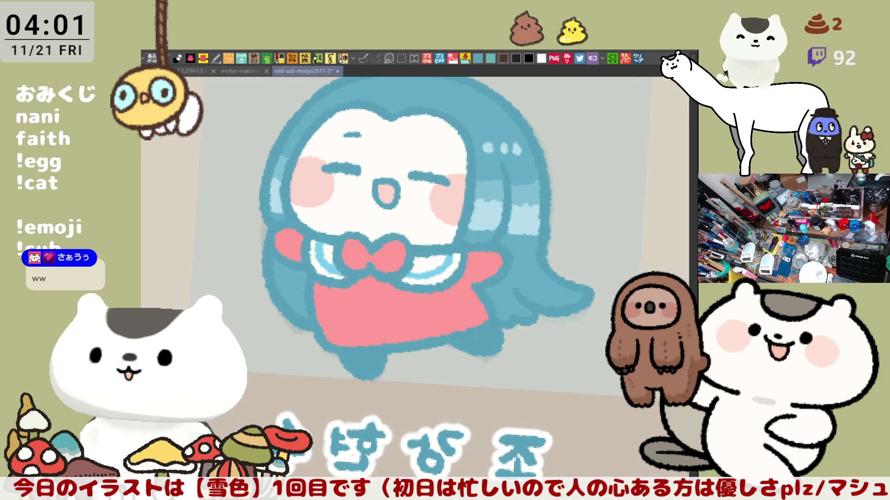
pyautogui.press('h')
pyautogui.scroll(1, 556, 278)
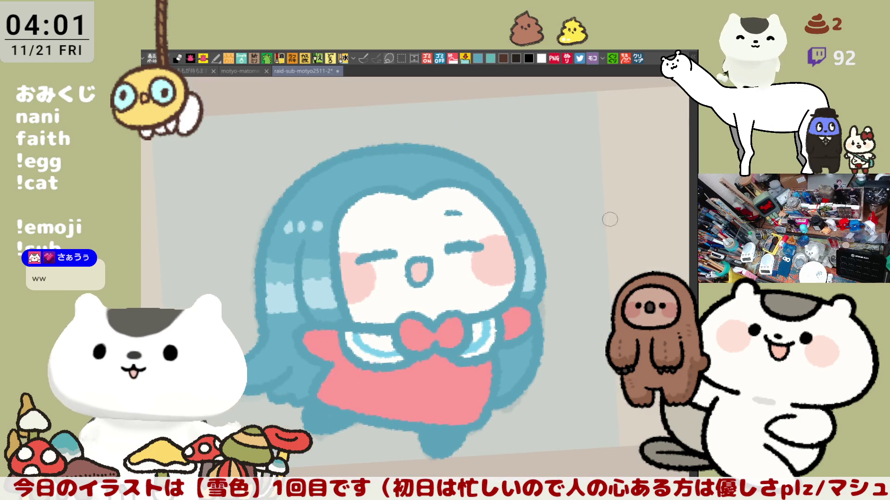
pyautogui.moveTo(441, 333); pyautogui.dragTo(760, 335)
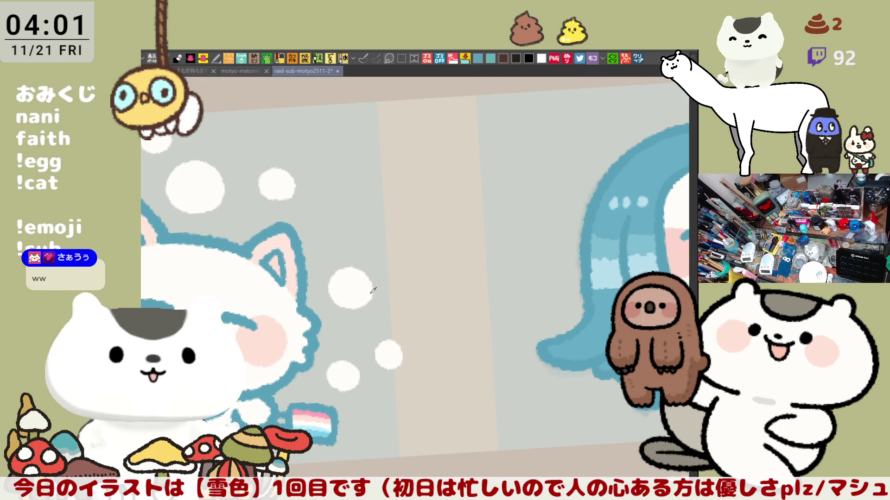
pyautogui.moveTo(519, 344); pyautogui.dragTo(388, 338)
# Try a white ring bubble left of the girl and undo it
pyautogui.moveTo(367, 282)
pyautogui.mouseDown()
pyautogui.moveTo(351, 243)
pyautogui.moveTo(388, 278)
pyautogui.moveTo(360, 275)
pyautogui.mouseUp()
pyautogui.hotkey('ctrl', 'z')
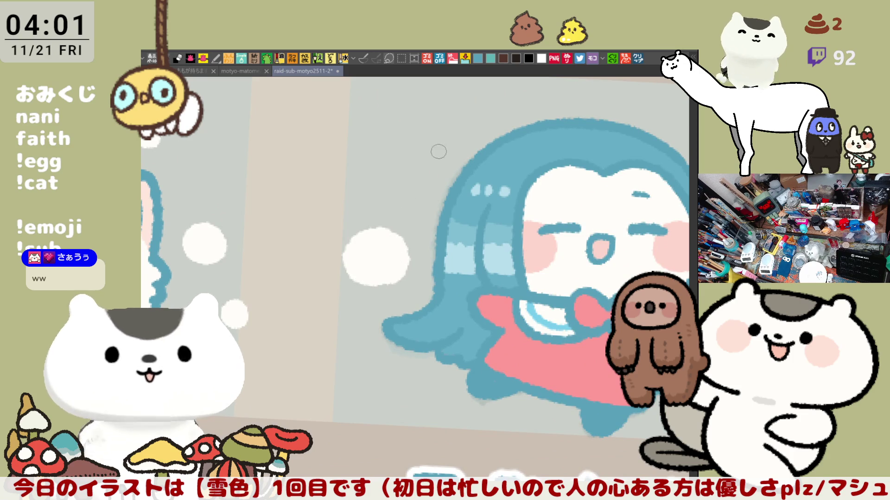
# Draw a filled white bubble left of the girl, undoing earlier ring attempts
pyautogui.moveTo(437, 183); pyautogui.dragTo(368, 258)
pyautogui.moveTo(284, 339); pyautogui.dragTo(295, 348)
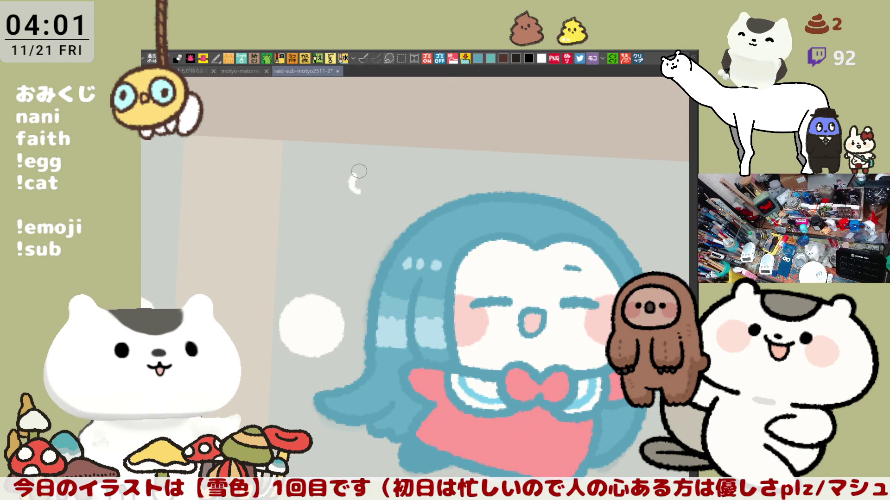
pyautogui.hotkey('ctrl', 'z')
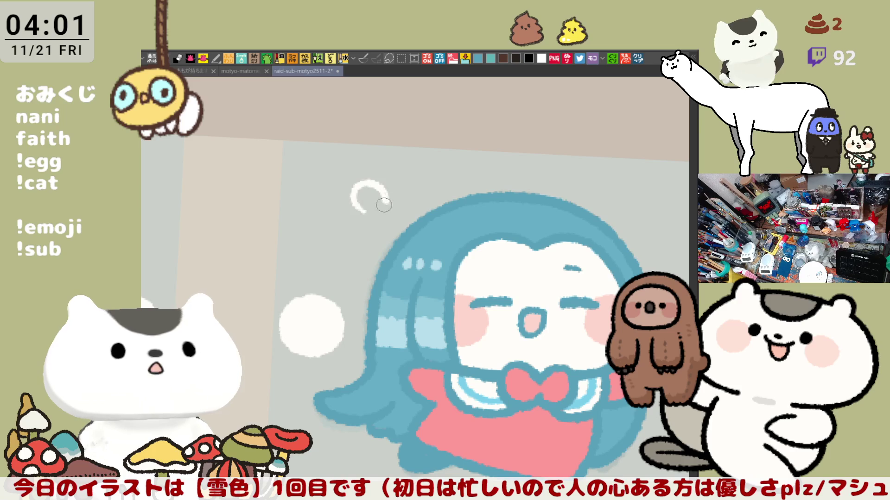
pyautogui.hotkey('ctrl', 'z')
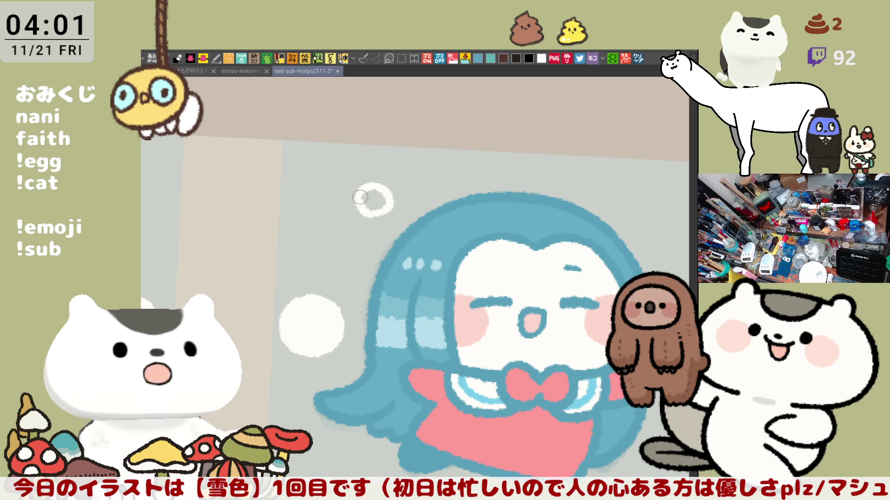
pyautogui.hotkey('ctrl', 'z')
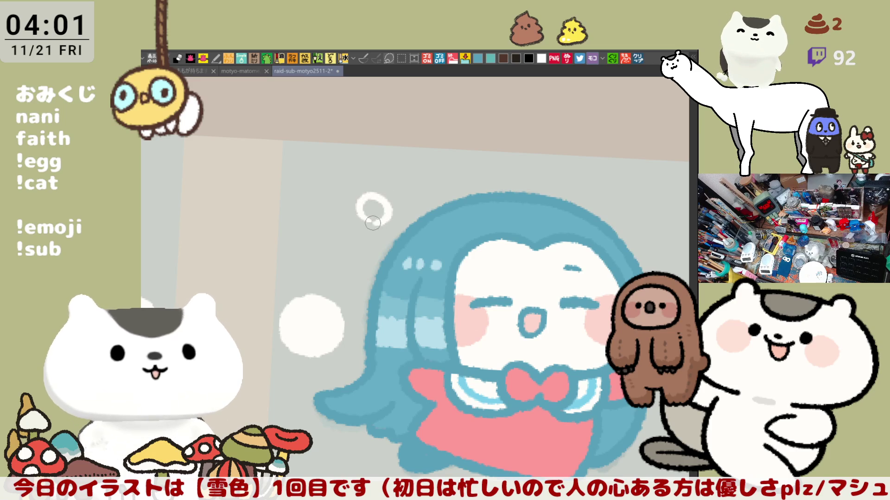
pyautogui.hotkey('ctrl', 'z')
pyautogui.hotkey('ctrl', 'z')
pyautogui.hotkey('ctrl', 'z')
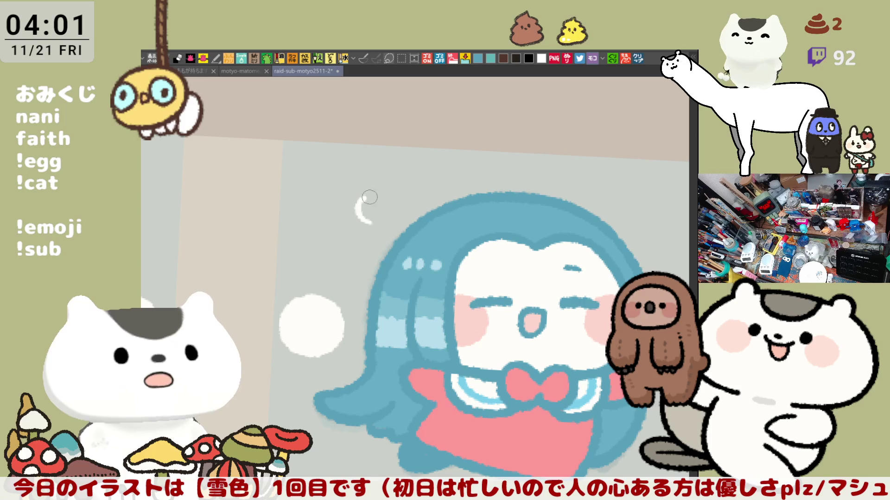
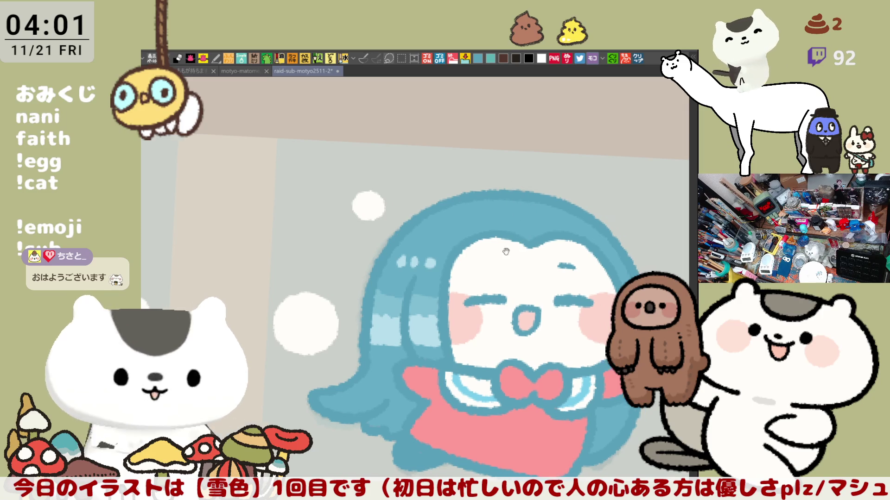
# Paint solid white snowballs right of the chibi and near her hair, undoing the unwanted rings
pyautogui.moveTo(535, 222); pyautogui.dragTo(368, 147)
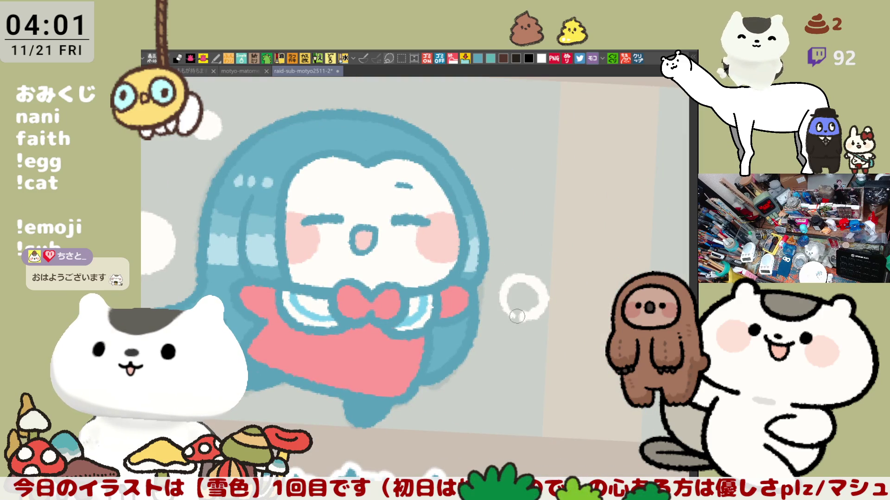
pyautogui.moveTo(517, 304)
pyautogui.mouseDown()
pyautogui.moveTo(511, 311)
pyautogui.moveTo(516, 291)
pyautogui.mouseUp()
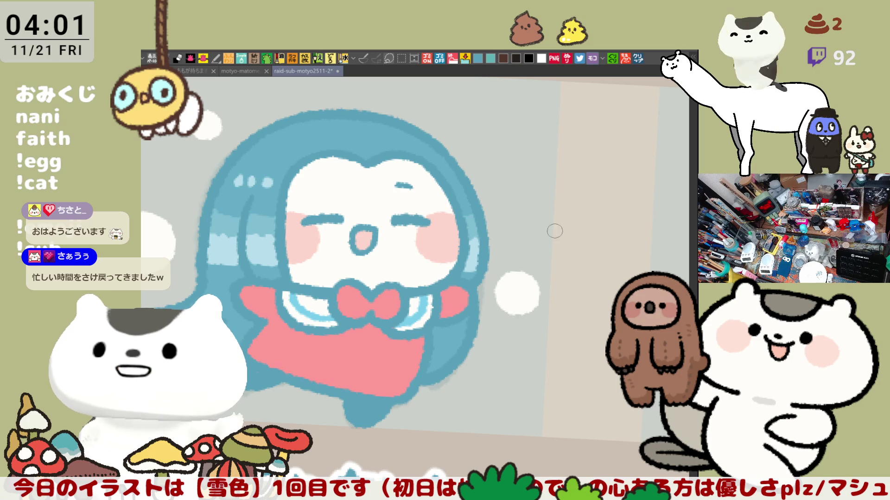
pyautogui.moveTo(545, 227); pyautogui.dragTo(556, 212)
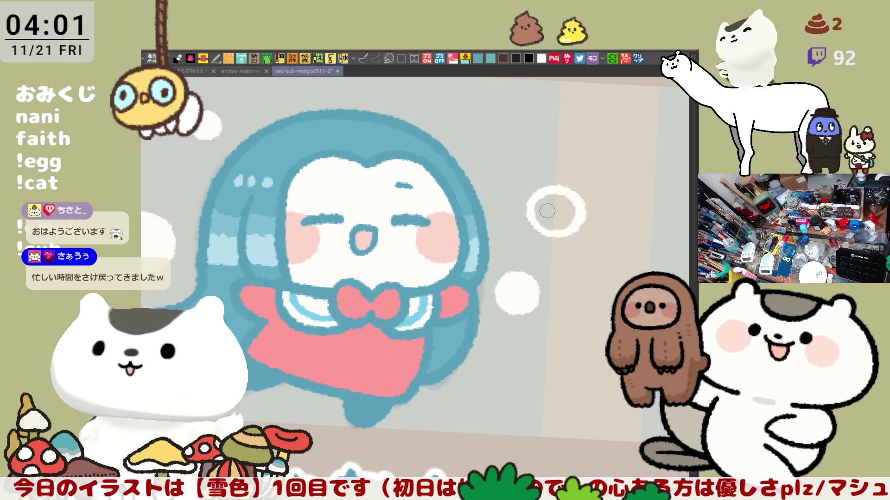
pyautogui.moveTo(518, 173)
pyautogui.mouseDown()
pyautogui.moveTo(490, 284)
pyautogui.moveTo(511, 341)
pyautogui.moveTo(490, 297)
pyautogui.moveTo(515, 339)
pyautogui.moveTo(512, 324)
pyautogui.moveTo(527, 311)
pyautogui.mouseUp()
pyautogui.hotkey('ctrl', 'z')
pyautogui.hotkey('ctrl', 'z')
pyautogui.moveTo(463, 261)
pyautogui.mouseDown()
pyautogui.moveTo(452, 255)
pyautogui.moveTo(465, 254)
pyautogui.mouseUp()
pyautogui.hotkey('ctrl', 'z')
pyautogui.hotkey('ctrl', 'z')
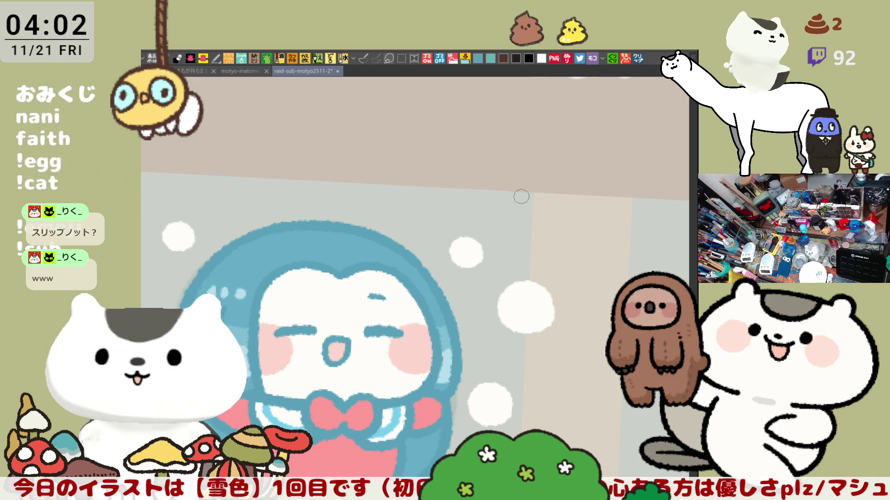
pyautogui.moveTo(562, 237); pyautogui.dragTo(522, 240)
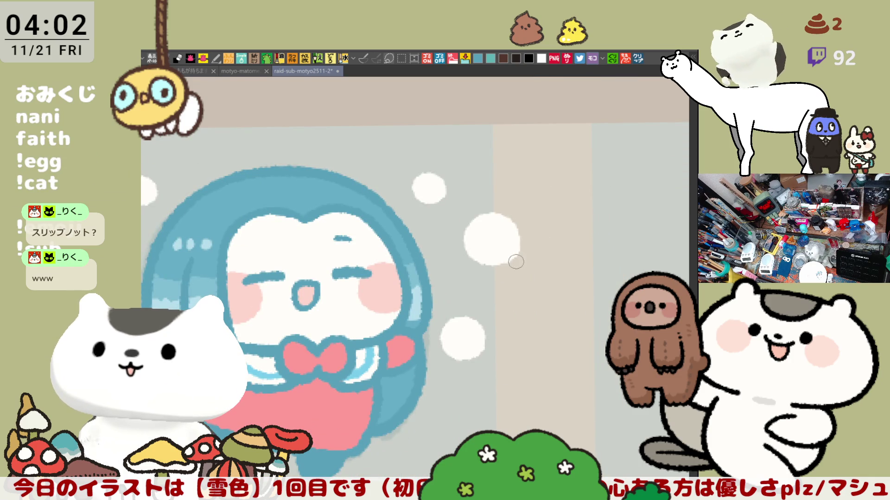
pyautogui.scroll(2, 526, 301)
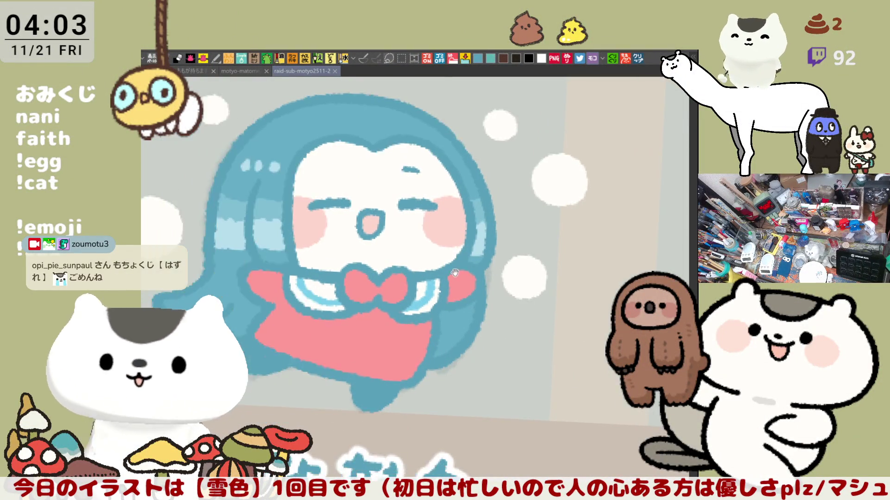
# Add a white bubble above the head, fill the upper one solid, and undo the stray bottom strokes
pyautogui.moveTo(417, 281); pyautogui.dragTo(535, 396)
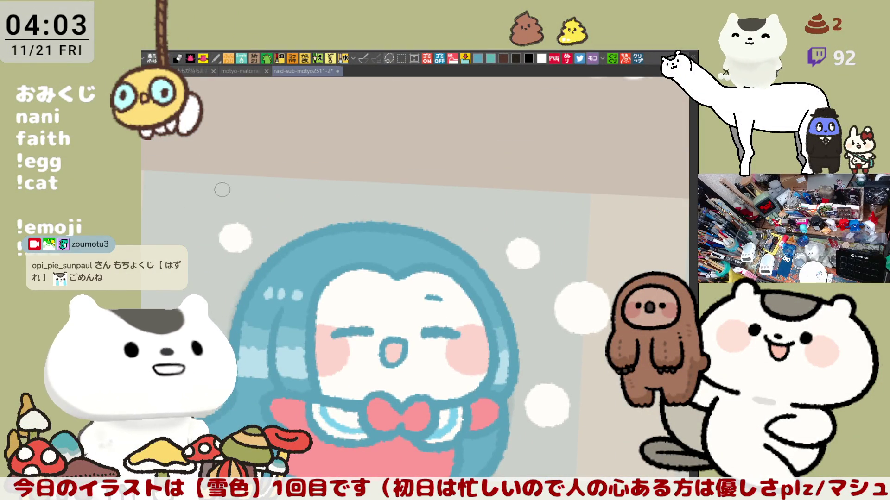
pyautogui.hotkey('ctrl', 'z')
pyautogui.moveTo(206, 202)
pyautogui.mouseDown()
pyautogui.moveTo(192, 172)
pyautogui.moveTo(216, 178)
pyautogui.mouseUp()
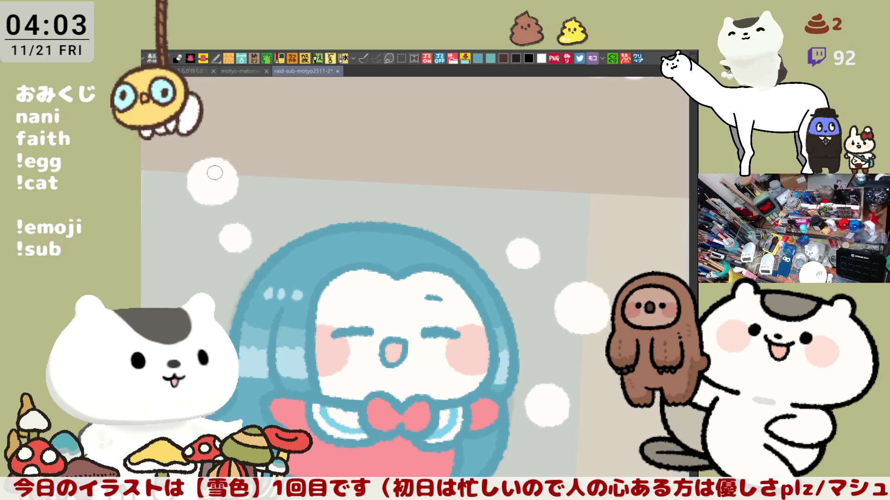
pyautogui.moveTo(403, 215)
pyautogui.mouseDown()
pyautogui.moveTo(532, 224)
pyautogui.moveTo(436, 99)
pyautogui.mouseUp()
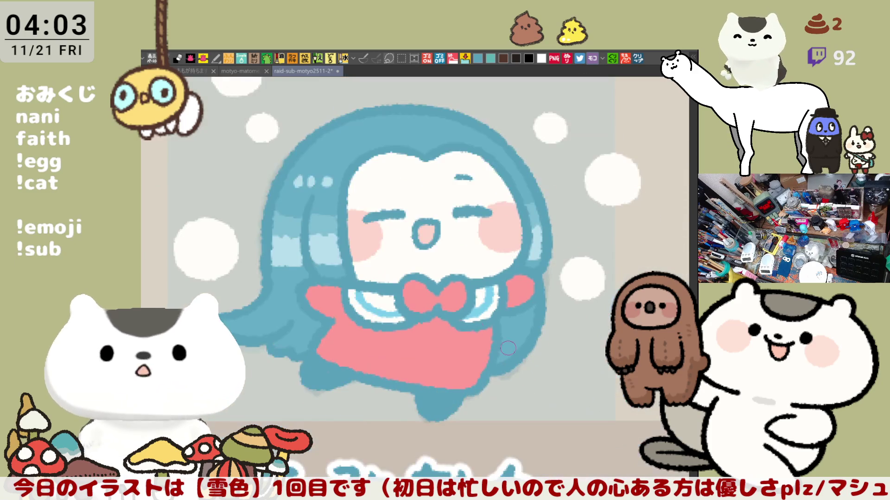
pyautogui.hotkey('ctrl', 'z')
pyautogui.moveTo(529, 386)
pyautogui.mouseDown()
pyautogui.moveTo(545, 401)
pyautogui.moveTo(491, 401)
pyautogui.mouseUp()
pyautogui.hotkey('ctrl', 'z')
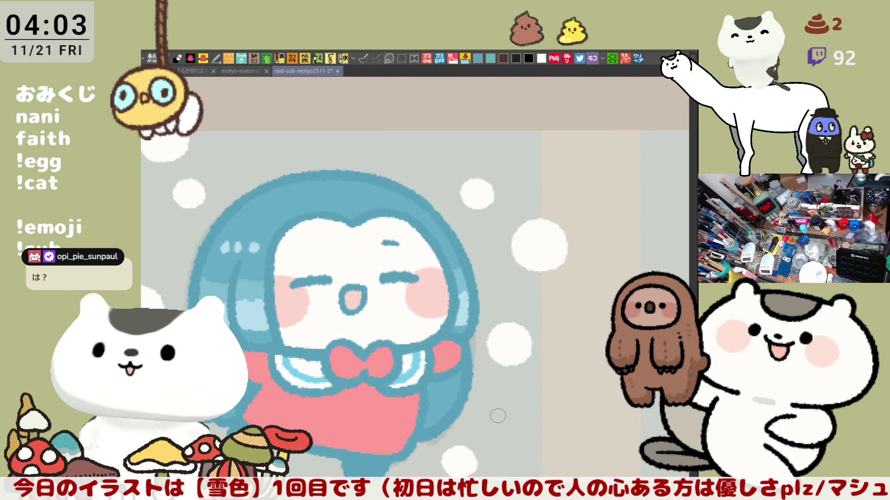
pyautogui.scroll(-1, 498, 416)
pyautogui.scroll(-1, 502, 414)
pyautogui.scroll(2, 505, 411)
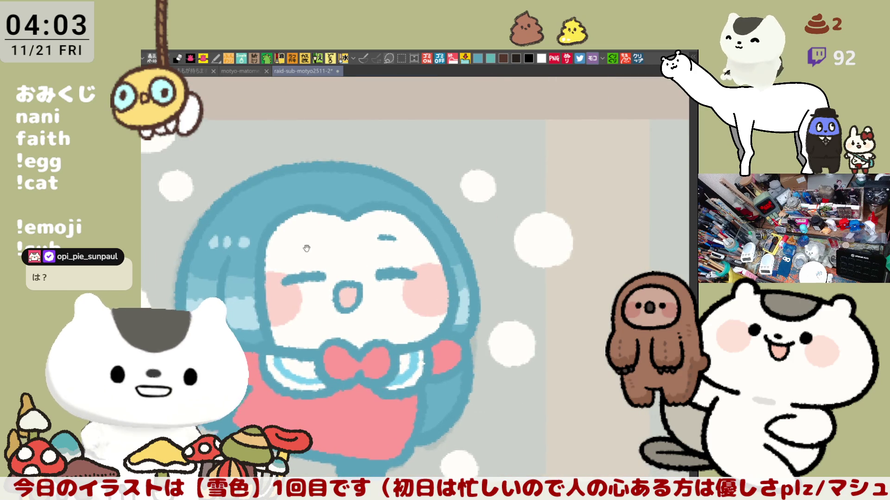
pyautogui.moveTo(271, 244); pyautogui.dragTo(444, 251)
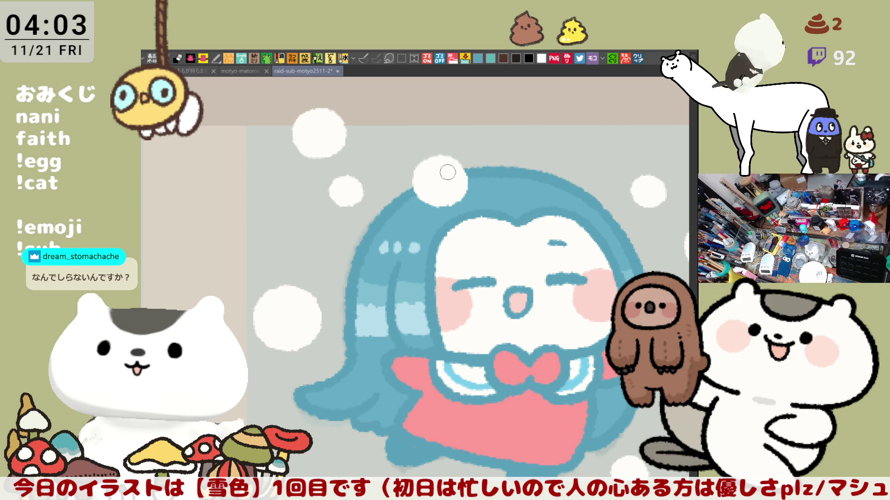
# Lasso the snowball on the hair top, nudge it upward clear of the hair, then deselect
pyautogui.moveTo(417, 228)
pyautogui.mouseDown()
pyautogui.moveTo(409, 205)
pyautogui.moveTo(441, 183)
pyautogui.mouseUp()
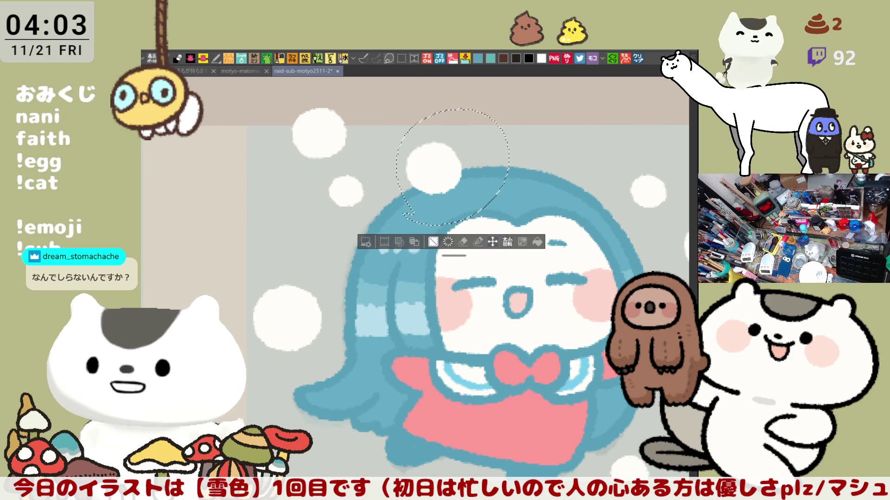
pyautogui.hotkey('ctrl', 'd')
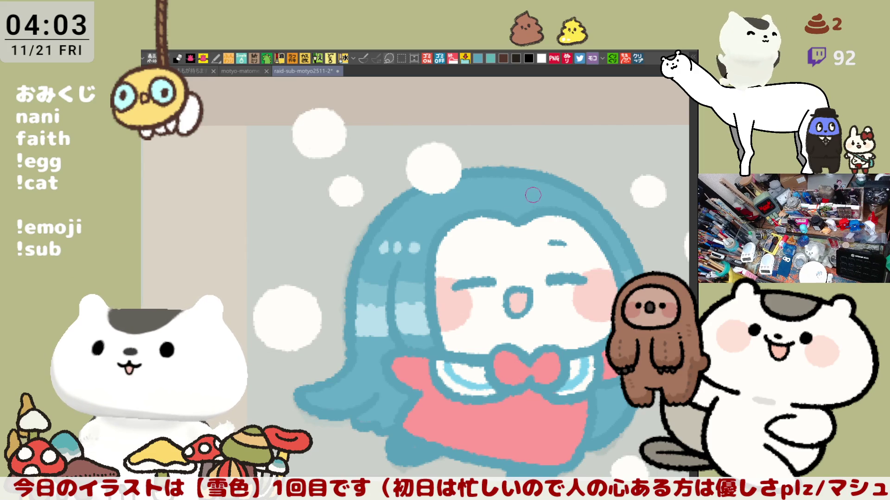
pyautogui.scroll(-3, 523, 196)
pyautogui.scroll(-1, 520, 190)
pyautogui.scroll(-2, 518, 180)
pyautogui.scroll(-2, 514, 171)
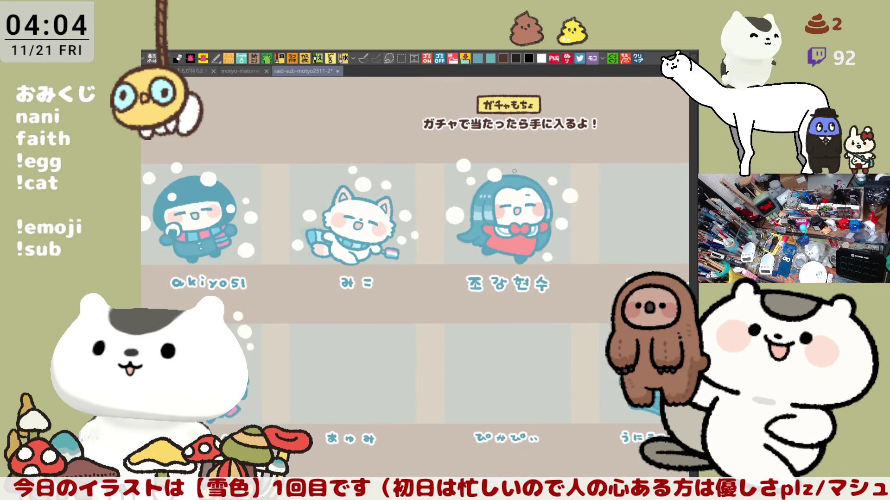
pyautogui.scroll(-2, 514, 171)
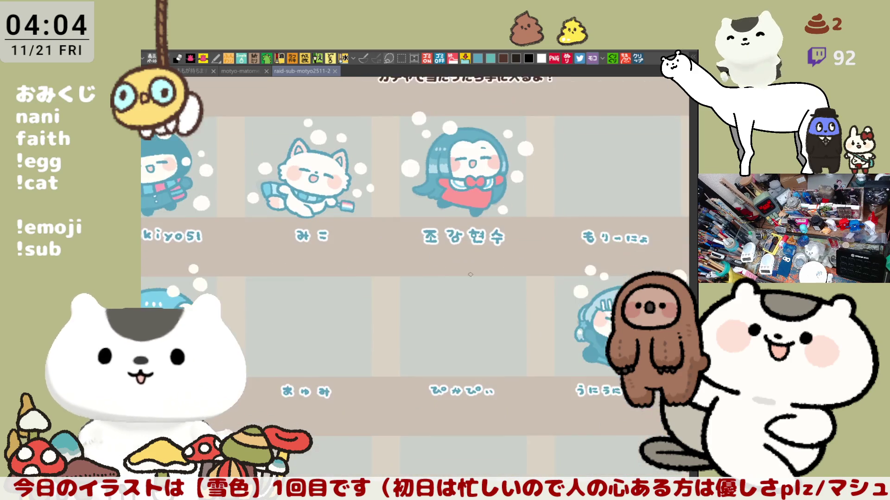
pyautogui.scroll(-2, 446, 271)
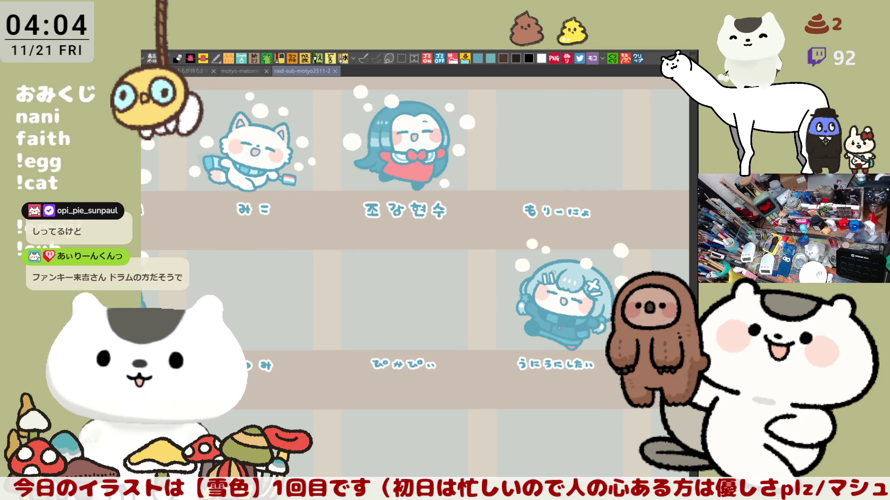
pyautogui.scroll(2, 522, 342)
pyautogui.moveTo(521, 342); pyautogui.dragTo(528, 353)
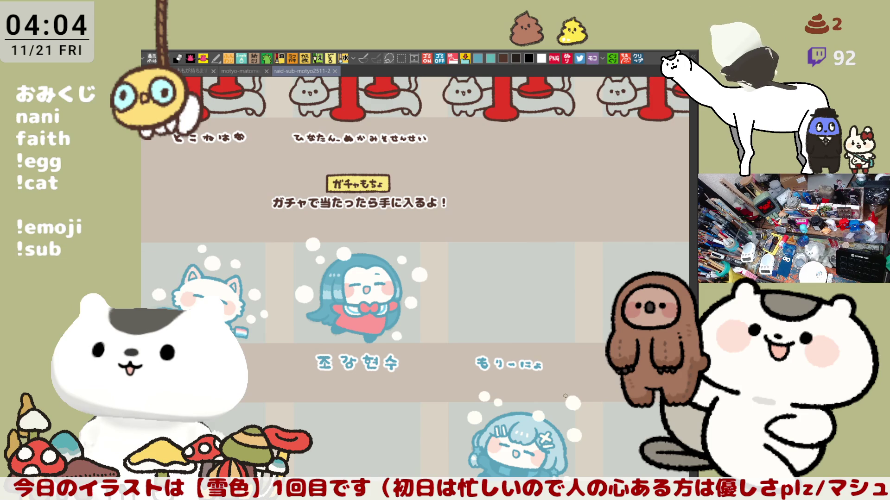
pyautogui.moveTo(562, 395); pyautogui.dragTo(513, 407)
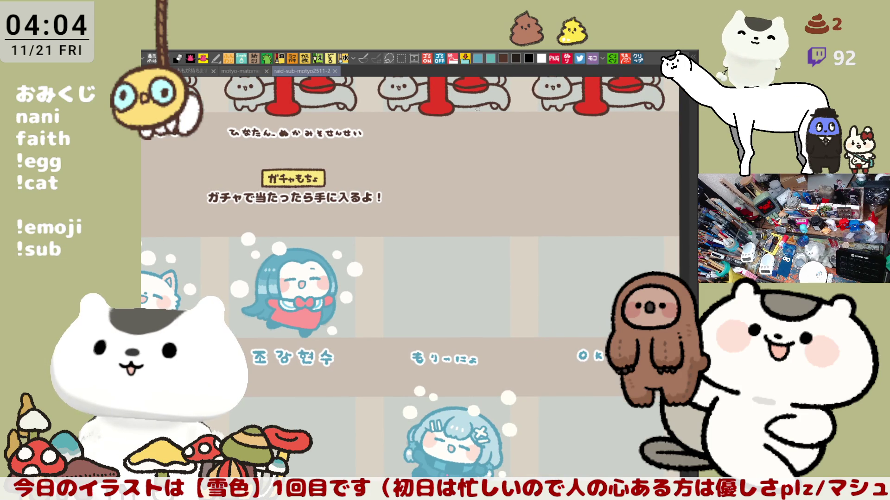
pyautogui.moveTo(424, 127); pyautogui.dragTo(292, 67)
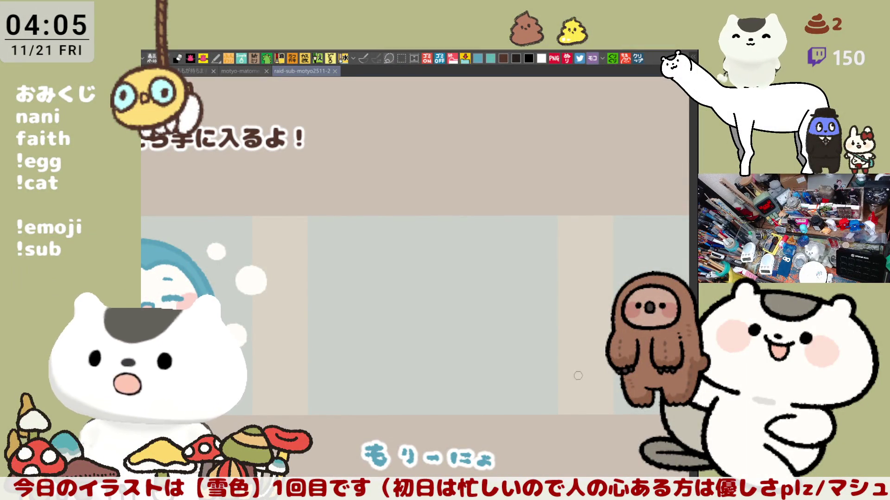
pyautogui.scroll(-2, 588, 400)
pyautogui.scroll(-2, 506, 234)
pyautogui.scroll(-1, 487, 240)
pyautogui.scroll(-1, 477, 224)
pyautogui.scroll(-2, 392, 190)
pyautogui.scroll(-1, 404, 207)
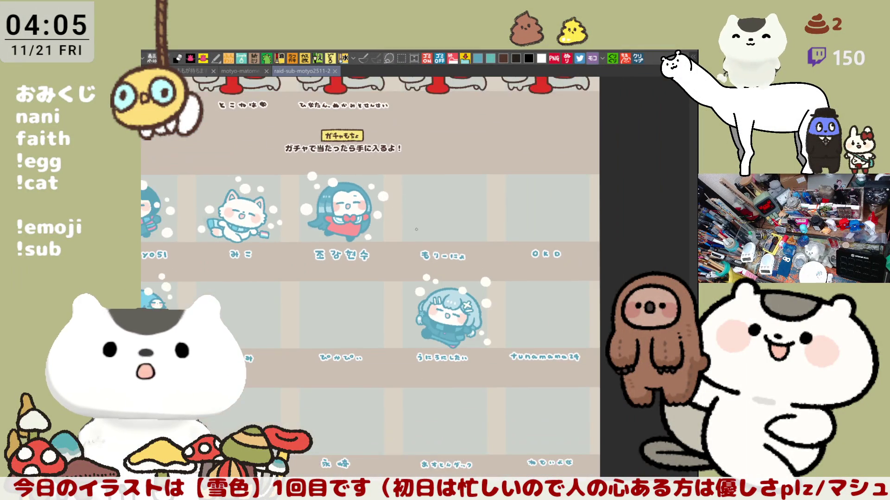
pyautogui.moveTo(388, 242); pyautogui.dragTo(450, 224)
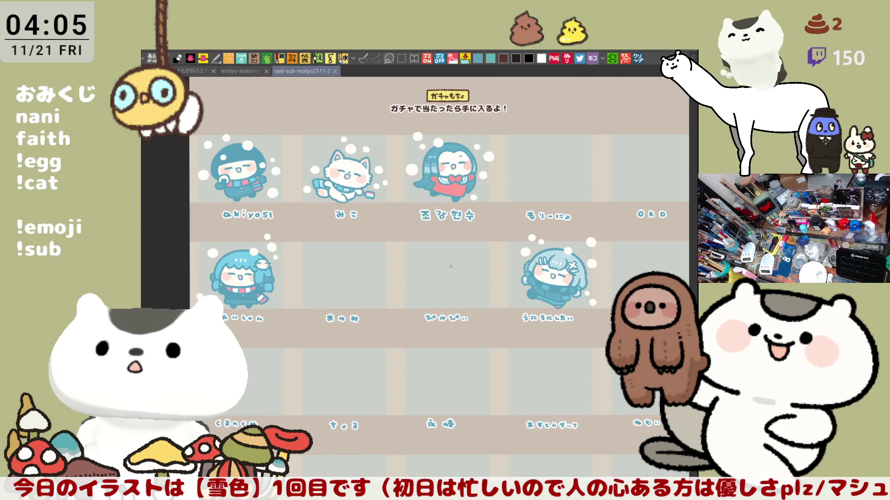
pyautogui.hscroll(1, 451, 245)
pyautogui.scroll(-1, 411, 271)
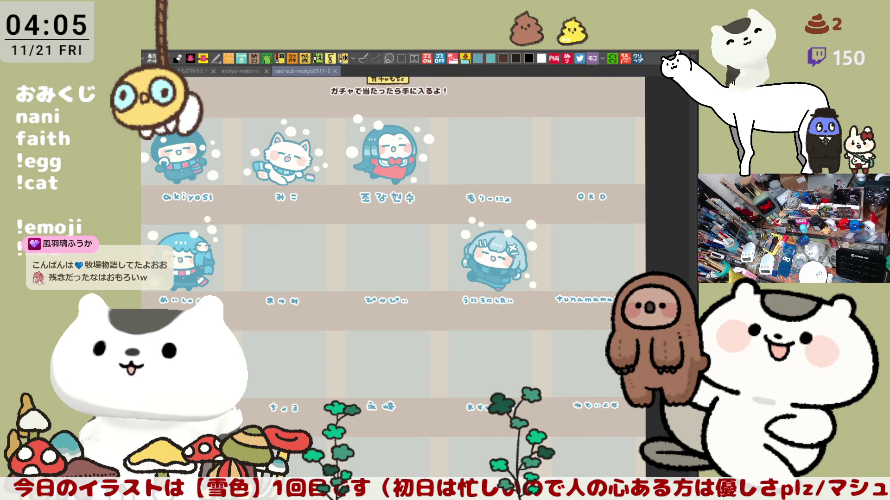
pyautogui.scroll(5, 480, 211)
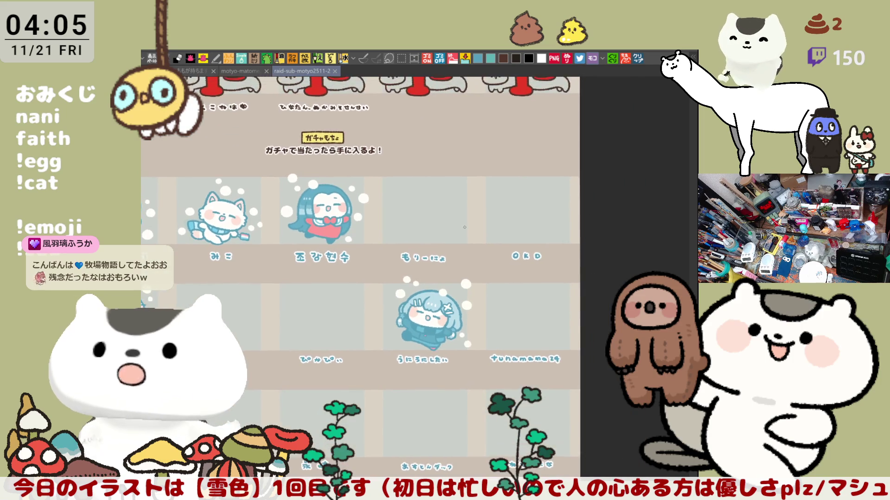
pyautogui.scroll(1, 480, 210)
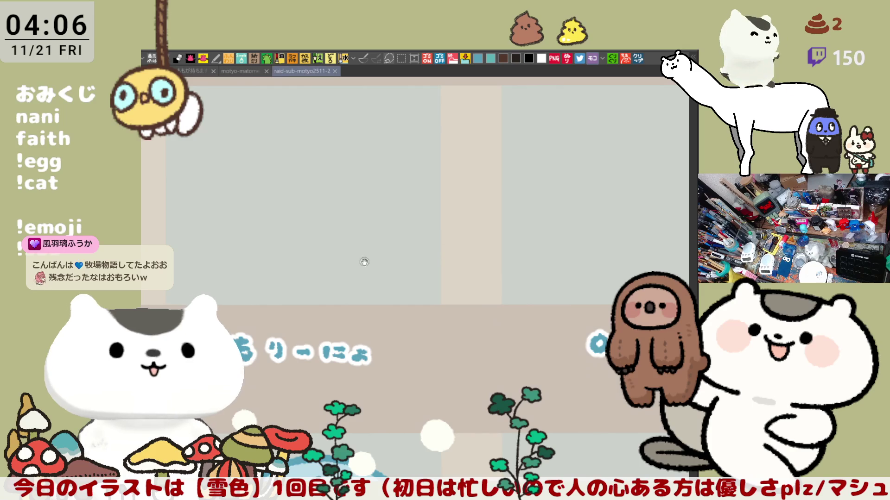
pyautogui.moveTo(439, 255); pyautogui.dragTo(499, 298)
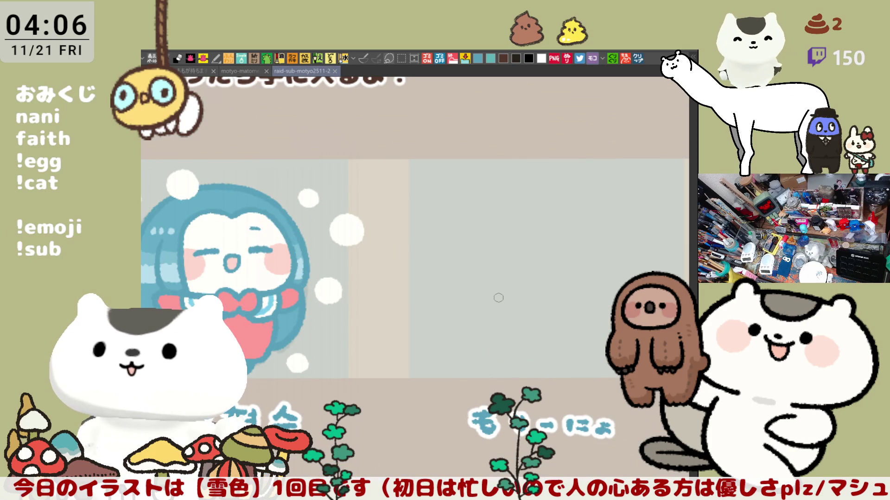
pyautogui.moveTo(512, 254); pyautogui.dragTo(410, 207)
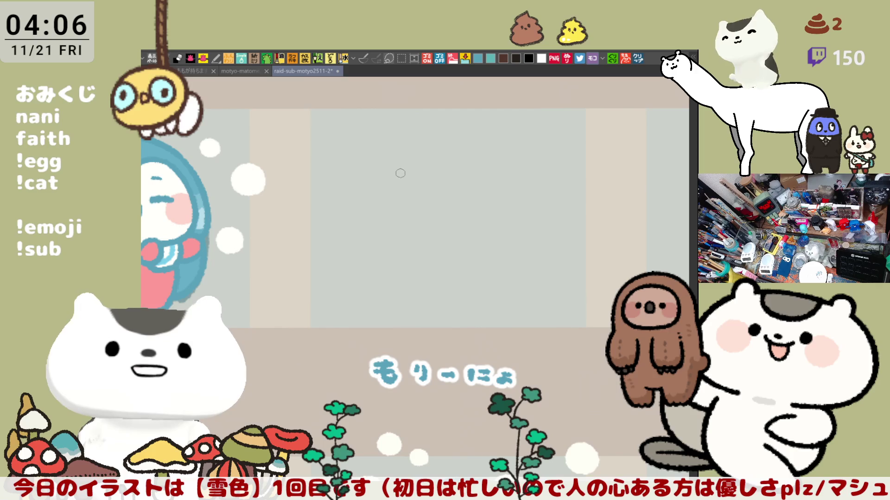
# Draw the left arc of the teal face outline, retrying with undo until it sits right
pyautogui.moveTo(400, 176); pyautogui.dragTo(427, 261)
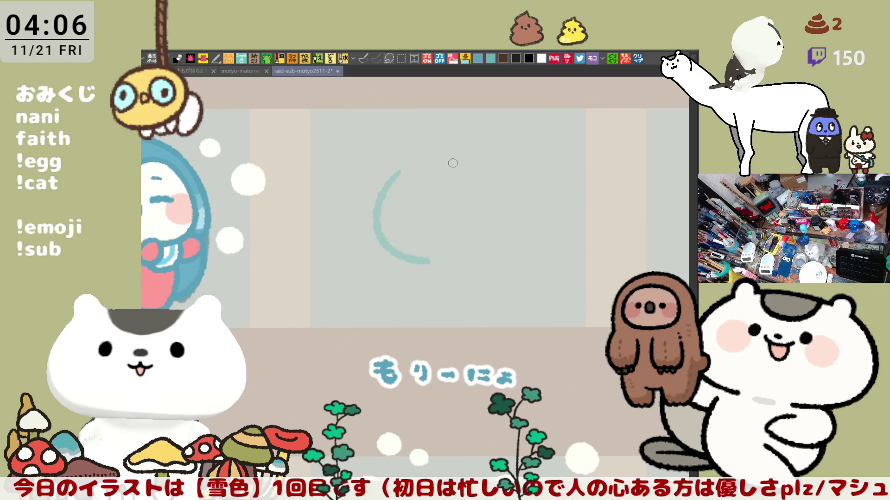
pyautogui.hotkey('ctrl', 'z')
pyautogui.moveTo(393, 198); pyautogui.dragTo(460, 276)
pyautogui.hotkey('ctrl', 'z')
pyautogui.moveTo(389, 204); pyautogui.dragTo(431, 284)
pyautogui.hotkey('ctrl', 'z')
pyautogui.moveTo(408, 157); pyautogui.dragTo(440, 242)
pyautogui.hotkey('ctrl', 'z')
pyautogui.moveTo(402, 175); pyautogui.dragTo(440, 252)
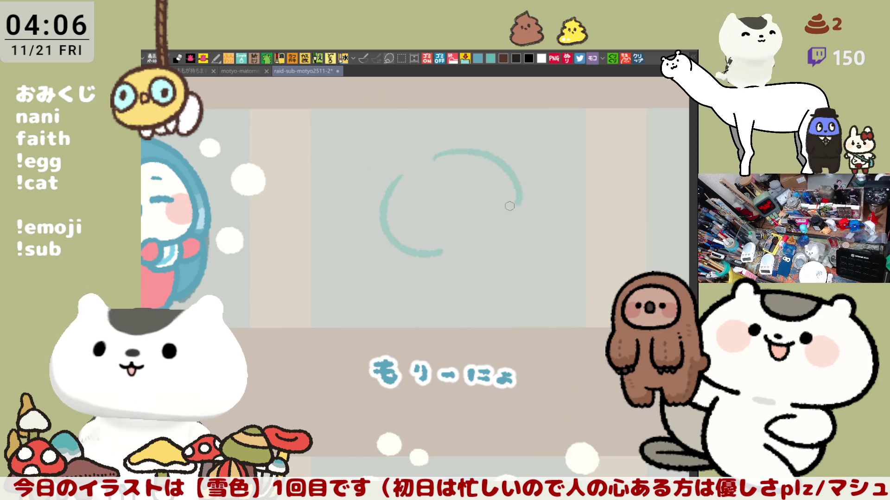
# Draw the right arc closing the teal face circle, retrying with undo until satisfied
pyautogui.moveTo(473, 150); pyautogui.dragTo(494, 249)
pyautogui.hotkey('ctrl', 'z')
pyautogui.moveTo(460, 154); pyautogui.dragTo(488, 243)
pyautogui.hotkey('ctrl', 'z')
pyautogui.moveTo(442, 159); pyautogui.dragTo(492, 243)
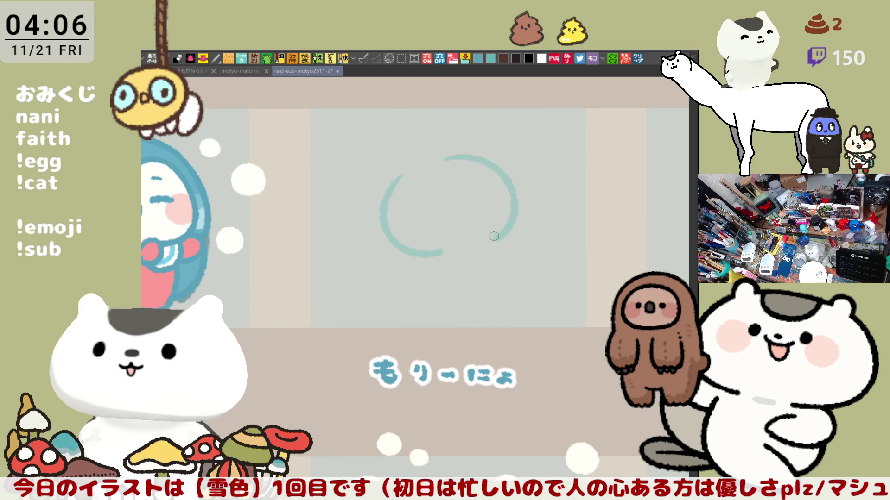
pyautogui.hotkey('ctrl', 'z')
pyautogui.moveTo(445, 159)
pyautogui.mouseDown()
pyautogui.moveTo(478, 153)
pyautogui.moveTo(491, 244)
pyautogui.mouseUp()
pyautogui.hotkey('ctrl', 'z')
pyautogui.moveTo(455, 153)
pyautogui.mouseDown()
pyautogui.moveTo(521, 212)
pyautogui.moveTo(489, 235)
pyautogui.mouseUp()
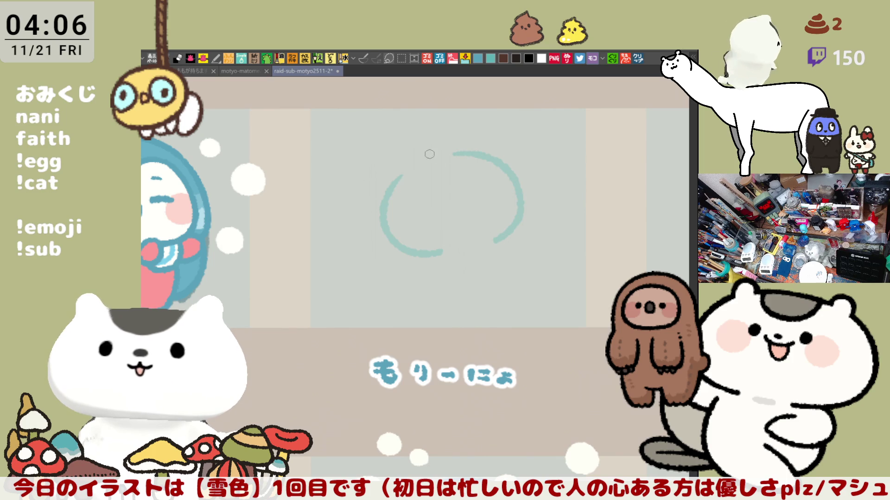
# Try a short top stroke and eye dashes inside the face, undoing the misplaced attempts
pyautogui.moveTo(413, 160); pyautogui.dragTo(442, 186)
pyautogui.hotkey('ctrl', 'z')
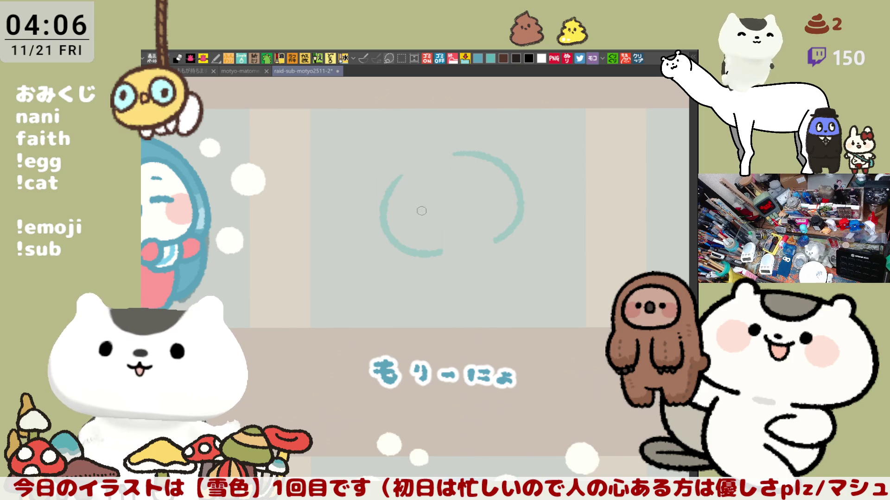
pyautogui.moveTo(389, 222); pyautogui.dragTo(513, 179)
pyautogui.hotkey('ctrl', 'z')
pyautogui.moveTo(386, 221); pyautogui.dragTo(498, 179)
pyautogui.hotkey('ctrl', 'z')
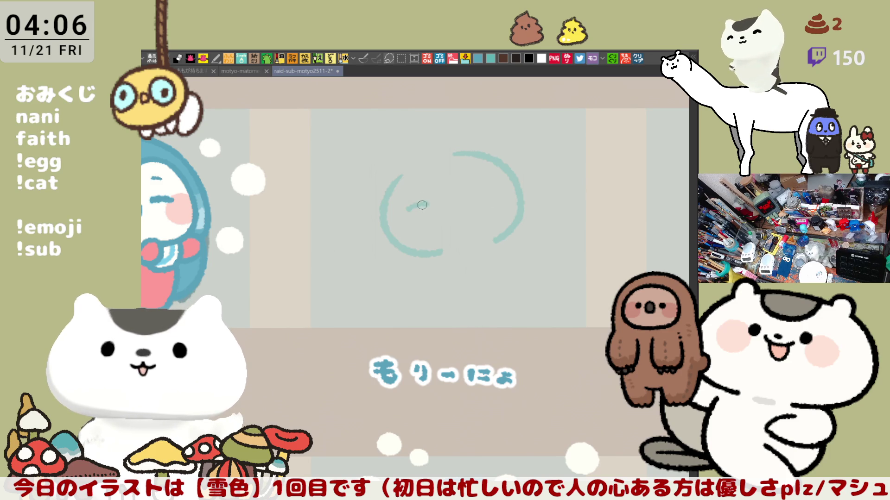
pyautogui.hotkey('ctrl', 'z')
pyautogui.hotkey('ctrl', 'z')
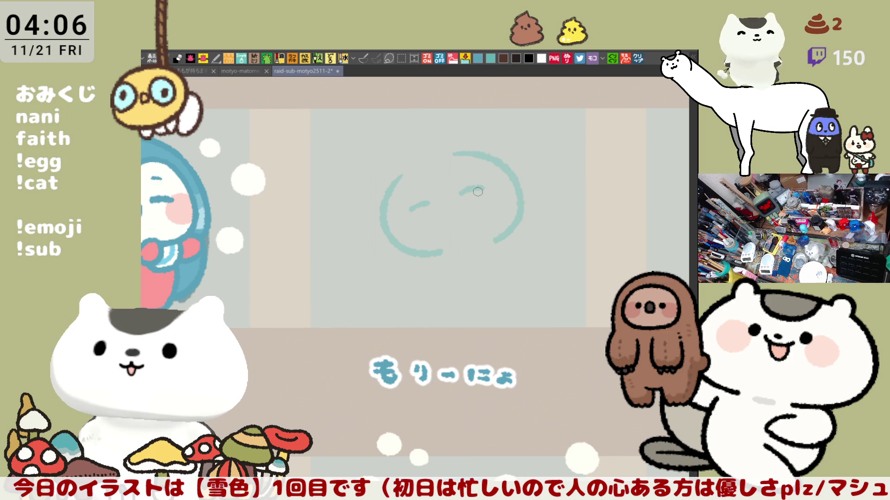
pyautogui.hotkey('ctrl', 'z')
pyautogui.moveTo(411, 206); pyautogui.dragTo(427, 199)
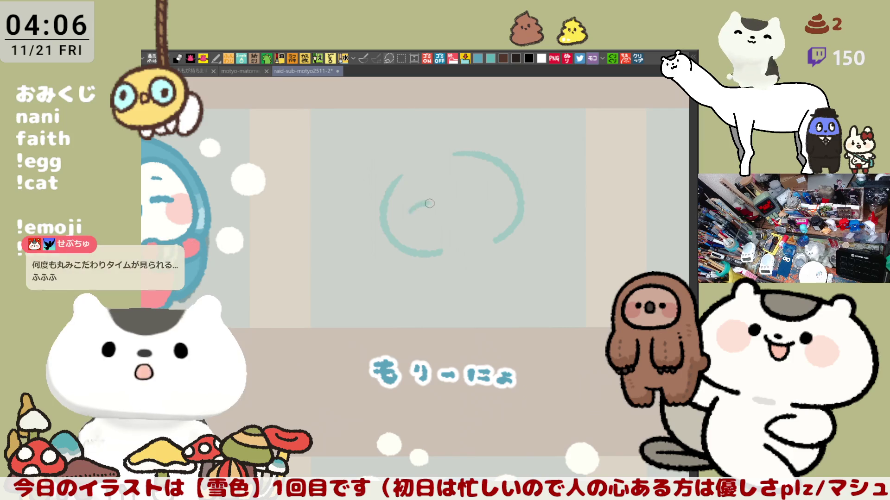
pyautogui.hotkey('ctrl', 'z')
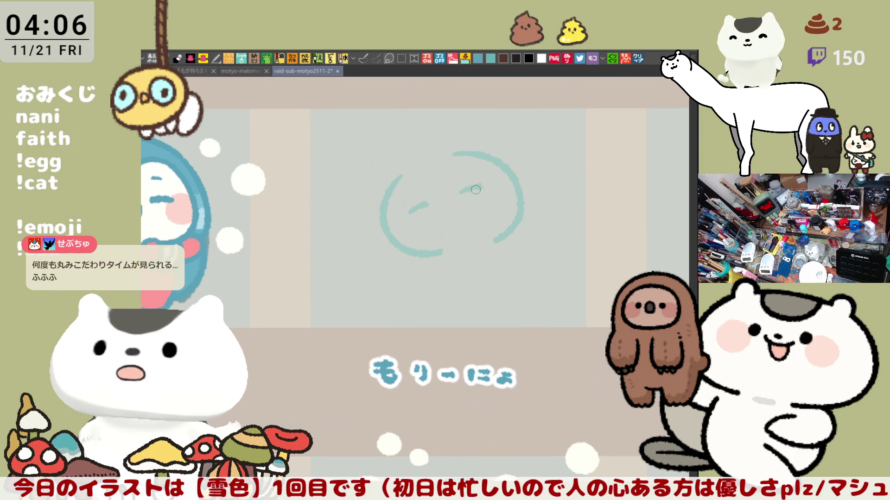
pyautogui.hotkey('ctrl', 'z')
pyautogui.hotkey('ctrl', 'z')
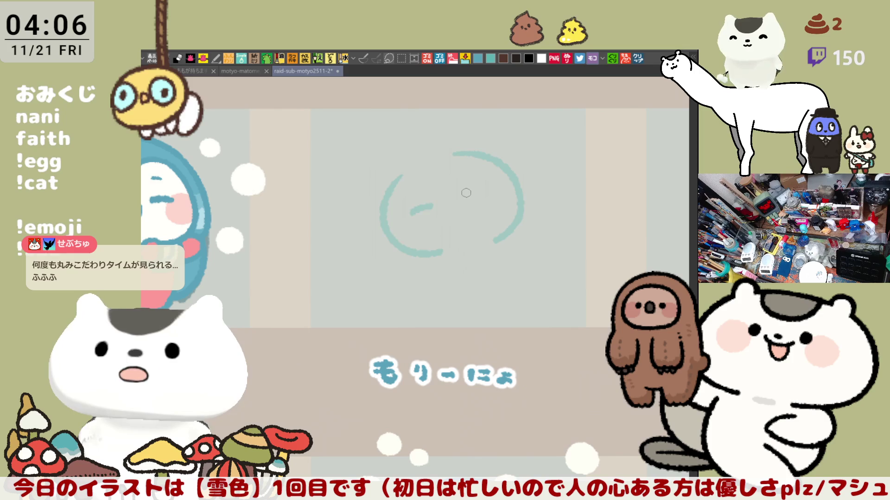
pyautogui.hotkey('ctrl', 'z')
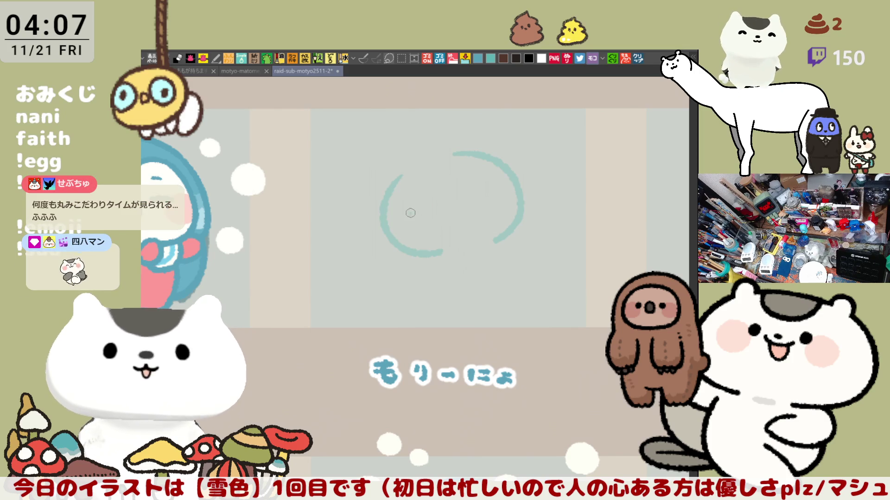
pyautogui.moveTo(462, 196); pyautogui.dragTo(472, 192)
pyautogui.hotkey('ctrl', 'z')
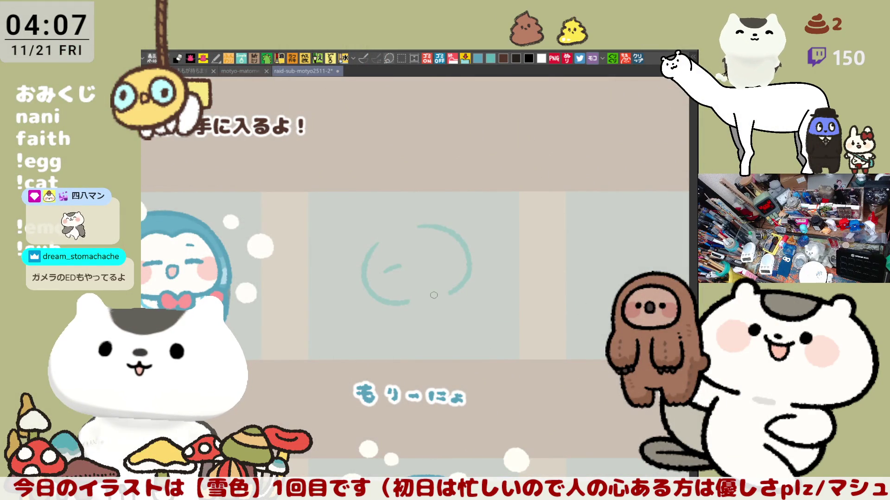
pyautogui.scroll(2, 433, 295)
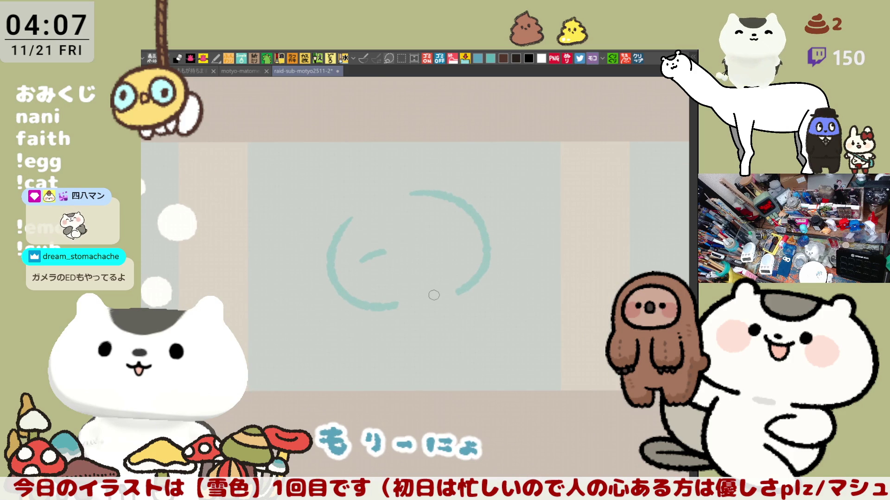
# Add the right eye dash, a small mouth and the left cheek scribble, redoing the cheek mark once
pyautogui.moveTo(470, 258); pyautogui.dragTo(500, 220)
pyautogui.moveTo(448, 207); pyautogui.dragTo(477, 199)
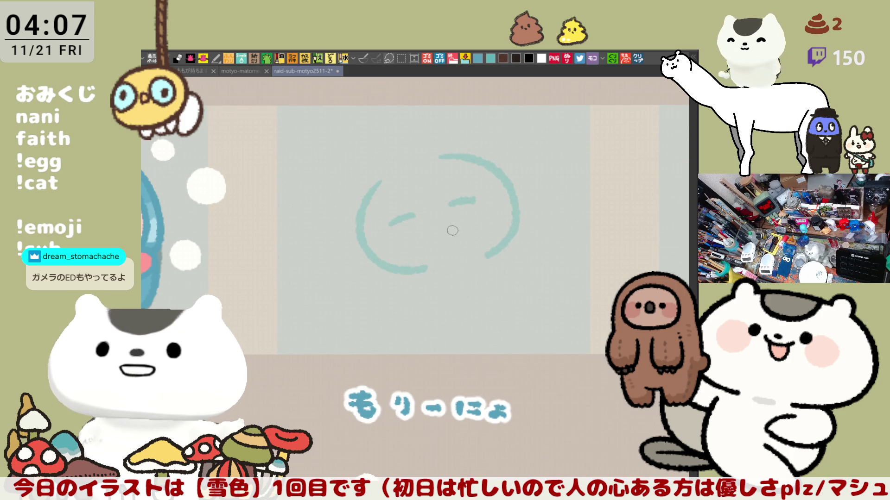
pyautogui.moveTo(446, 214); pyautogui.dragTo(429, 221)
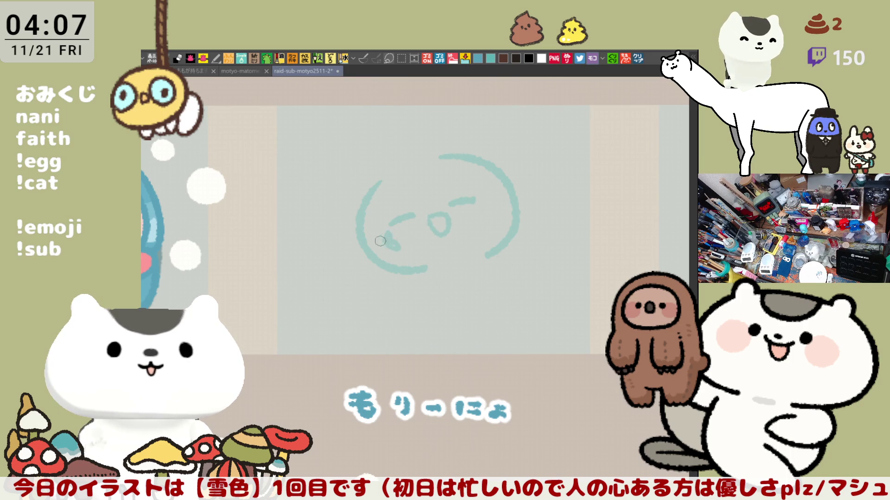
pyautogui.hotkey('ctrl', 'z')
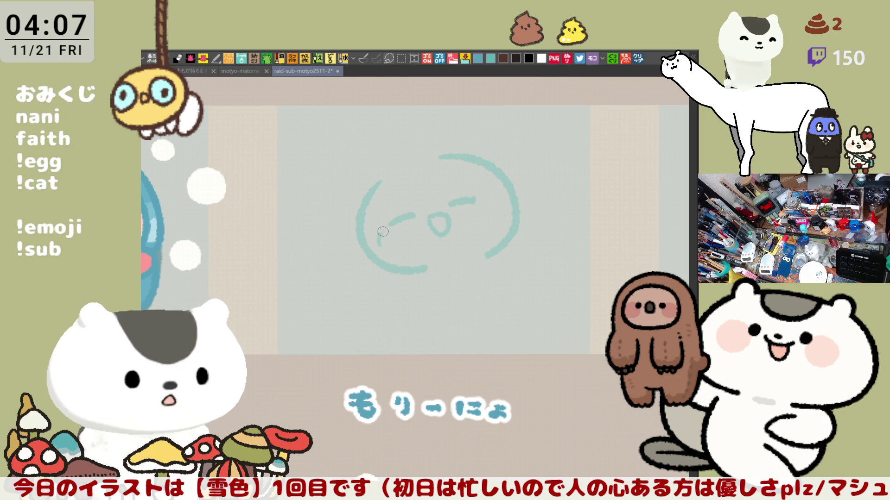
pyautogui.hotkey('ctrl', 'z')
pyautogui.moveTo(381, 245)
pyautogui.mouseDown()
pyautogui.moveTo(388, 234)
pyautogui.moveTo(386, 244)
pyautogui.mouseUp()
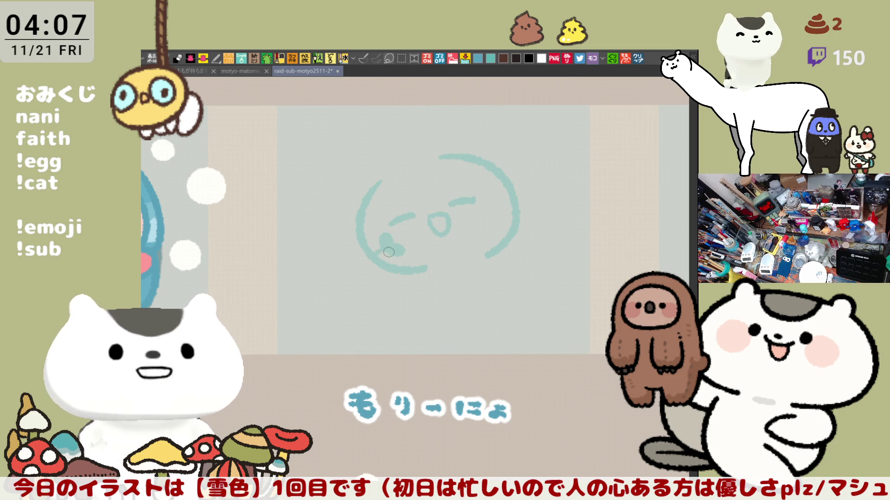
pyautogui.moveTo(388, 261); pyautogui.dragTo(398, 250)
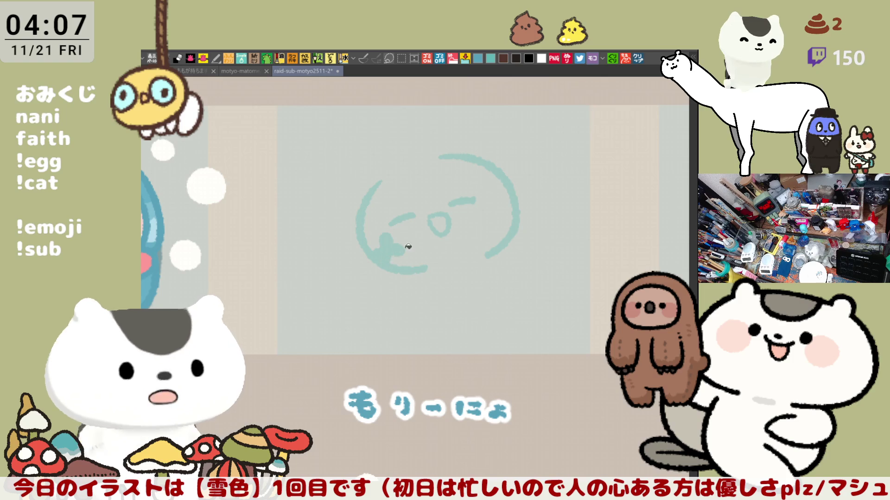
pyautogui.hscroll(3, 399, 249)
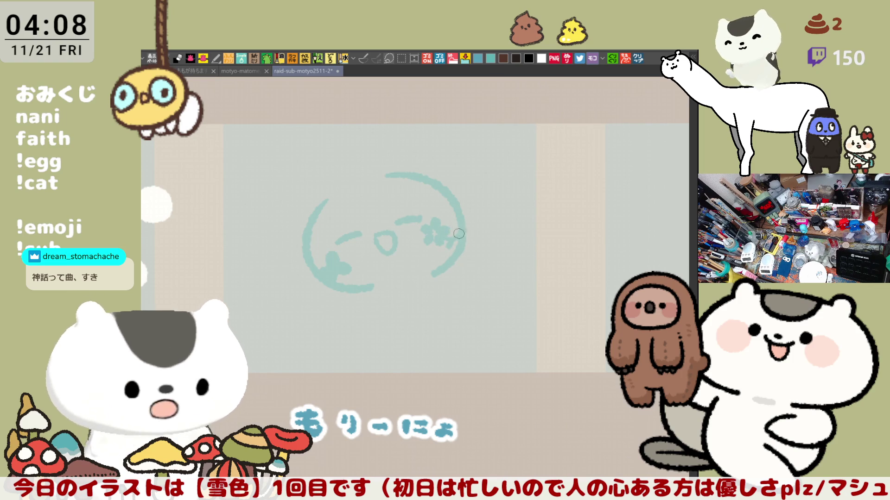
pyautogui.moveTo(413, 257); pyautogui.dragTo(493, 260)
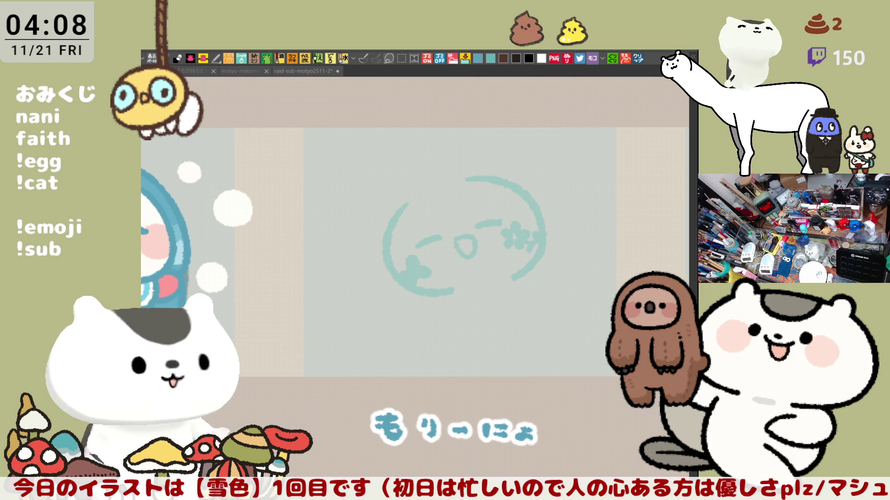
pyautogui.scroll(2, 649, 142)
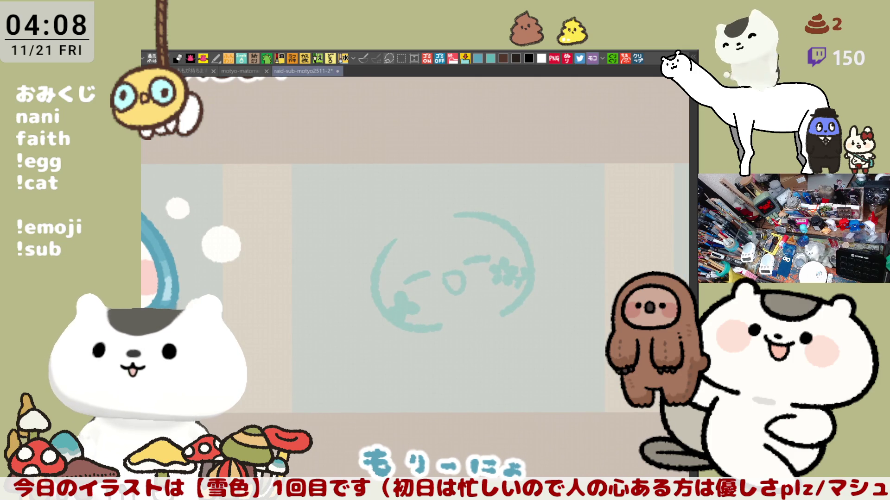
# Centre the face top in view and attempt a dark teal arc over it, undoing both tries
pyautogui.moveTo(460, 261); pyautogui.dragTo(393, 258)
pyautogui.scroll(1, 478, 215)
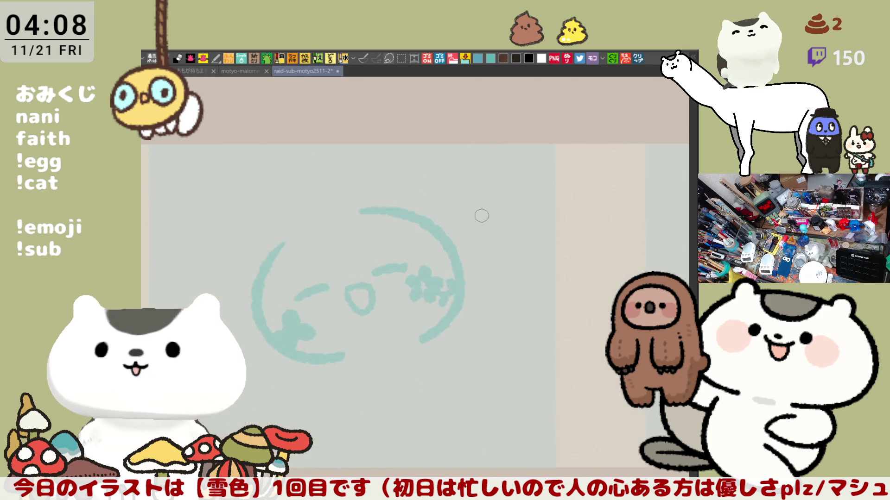
pyautogui.scroll(1, 454, 211)
pyautogui.moveTo(356, 301); pyautogui.dragTo(436, 265)
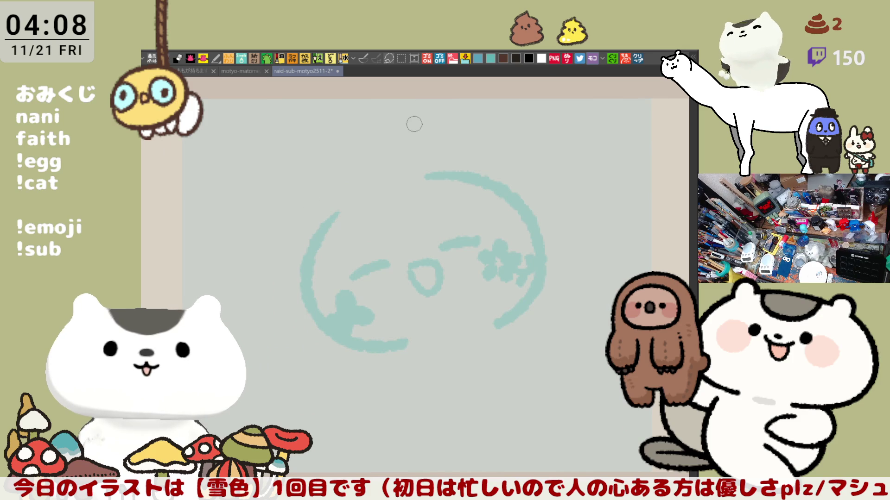
pyautogui.moveTo(439, 207); pyautogui.dragTo(374, 197)
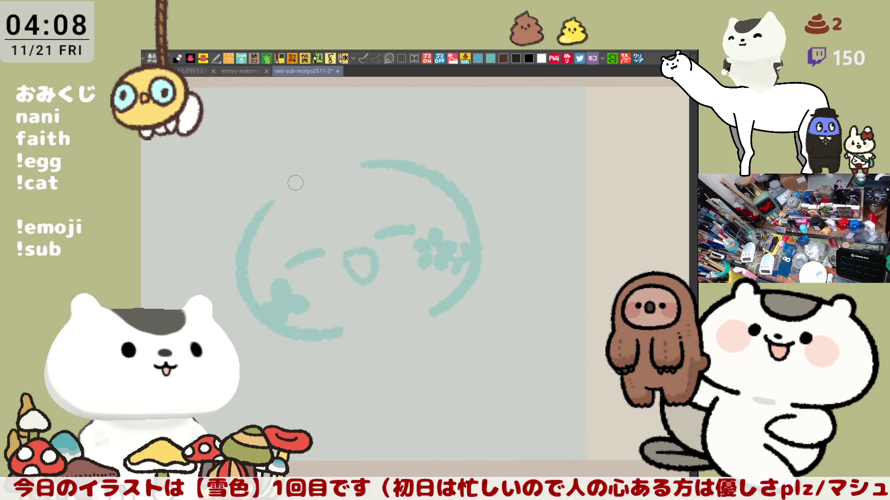
pyautogui.moveTo(300, 169)
pyautogui.mouseDown()
pyautogui.moveTo(298, 217)
pyautogui.moveTo(351, 223)
pyautogui.moveTo(295, 186)
pyautogui.moveTo(355, 220)
pyautogui.mouseUp()
pyautogui.hotkey('ctrl', 'z')
pyautogui.hotkey('ctrl', 'z')
pyautogui.moveTo(300, 170); pyautogui.dragTo(351, 221)
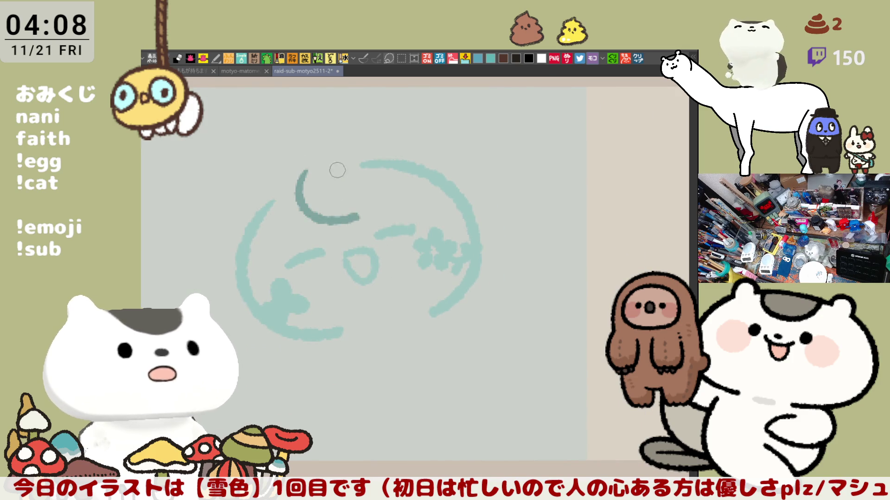
pyautogui.hotkey('ctrl', 'z')
# Draw the final darker teal hook-shaped hair stroke atop the face, undoing a stray top-left mark
pyautogui.moveTo(324, 159); pyautogui.dragTo(358, 200)
pyautogui.hotkey('ctrl', 'z')
pyautogui.moveTo(323, 158); pyautogui.dragTo(360, 200)
pyautogui.moveTo(307, 188)
pyautogui.mouseDown()
pyautogui.moveTo(312, 207)
pyautogui.moveTo(364, 213)
pyautogui.moveTo(362, 201)
pyautogui.mouseUp()
pyautogui.hotkey('ctrl', 'z')
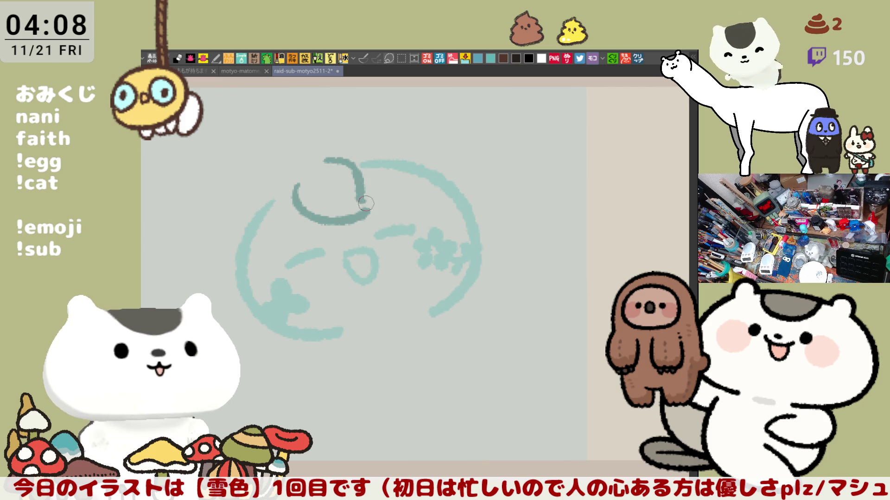
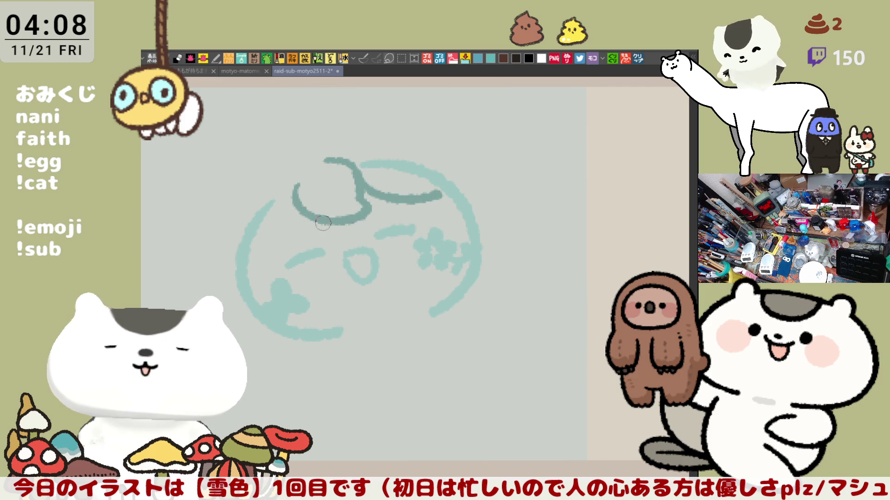
# Ink a bold dark teal arc along the left and lower-left of the face, retrying until smooth
pyautogui.moveTo(257, 230); pyautogui.dragTo(312, 340)
pyautogui.hotkey('ctrl', 'z')
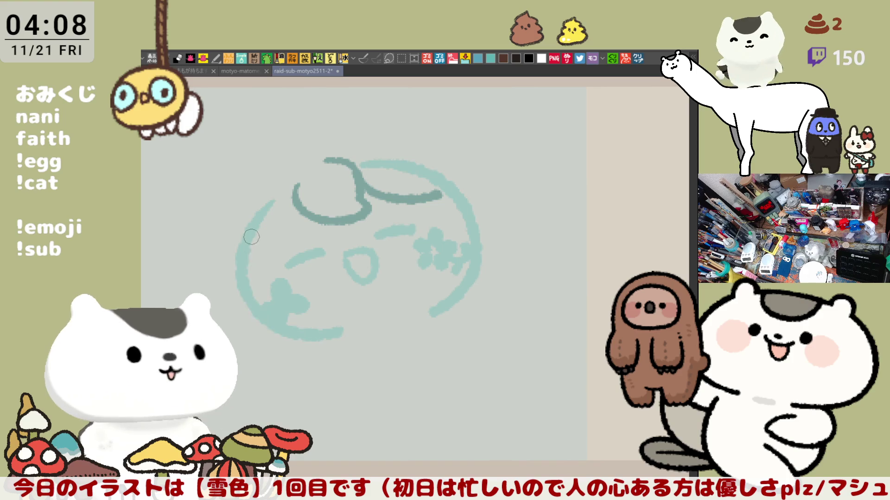
pyautogui.moveTo(252, 226); pyautogui.dragTo(339, 335)
pyautogui.hotkey('ctrl', 'z')
pyautogui.moveTo(248, 243); pyautogui.dragTo(338, 340)
pyautogui.hotkey('ctrl', 'z')
pyautogui.moveTo(251, 260); pyautogui.dragTo(336, 338)
pyautogui.hotkey('ctrl', 'z')
pyautogui.moveTo(241, 257); pyautogui.dragTo(340, 335)
pyautogui.hotkey('ctrl', 'z')
pyautogui.moveTo(243, 251); pyautogui.dragTo(342, 336)
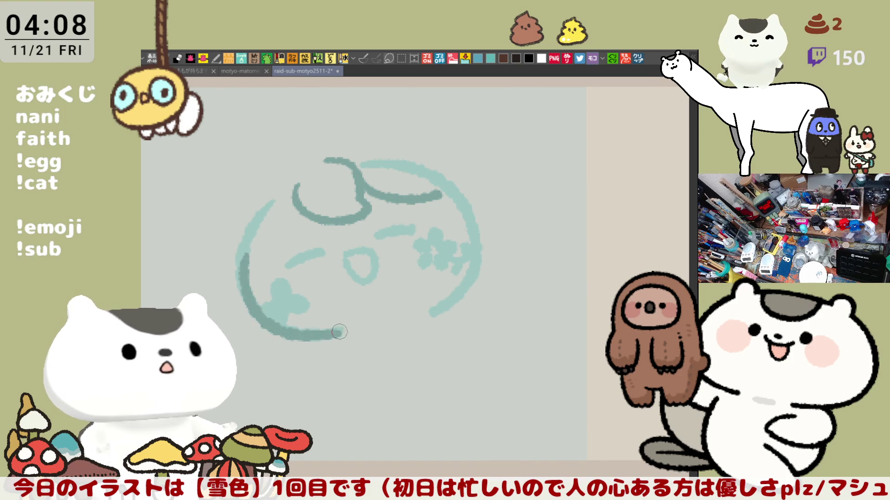
pyautogui.hotkey('ctrl', 'z')
pyautogui.moveTo(252, 257); pyautogui.dragTo(342, 335)
pyautogui.hotkey('ctrl', 'z')
pyautogui.moveTo(249, 256); pyautogui.dragTo(335, 331)
pyautogui.hotkey('ctrl', 'z')
pyautogui.moveTo(249, 254); pyautogui.dragTo(334, 333)
pyautogui.hotkey('ctrl', 'z')
pyautogui.moveTo(244, 251); pyautogui.dragTo(340, 337)
pyautogui.hotkey('ctrl', 'z')
pyautogui.moveTo(243, 253)
pyautogui.mouseDown()
pyautogui.moveTo(326, 332)
pyautogui.moveTo(341, 330)
pyautogui.mouseUp()
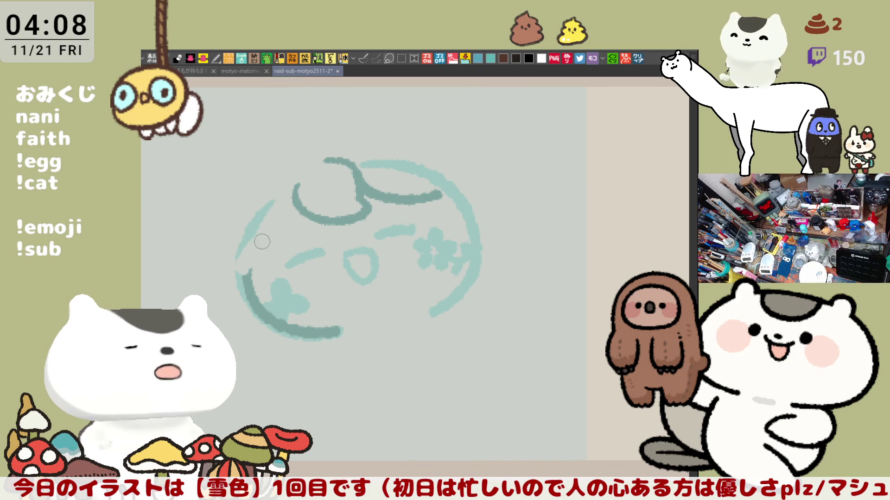
# Erase the stray light upper-left outline and ink a bolder upper-left arc, extending the top line
pyautogui.moveTo(265, 230)
pyautogui.mouseDown()
pyautogui.moveTo(263, 196)
pyautogui.moveTo(238, 258)
pyautogui.mouseUp()
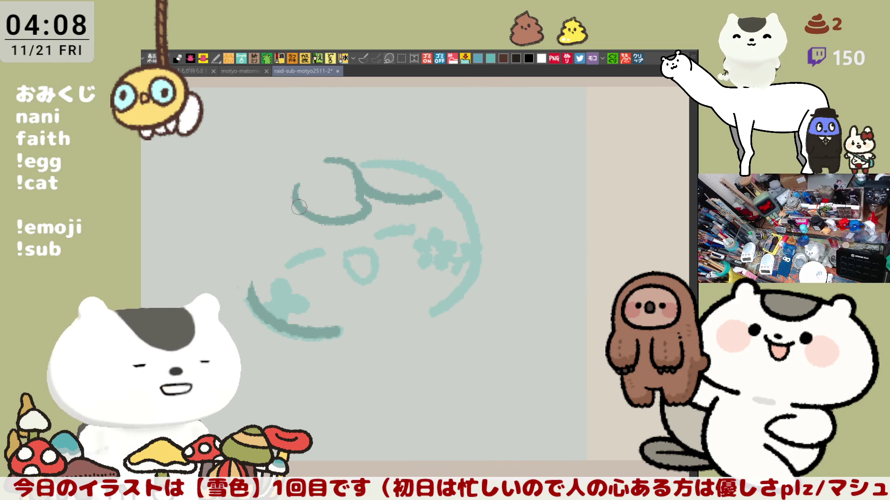
pyautogui.moveTo(299, 185); pyautogui.dragTo(263, 263)
pyautogui.hotkey('ctrl', 'z')
pyautogui.moveTo(299, 184); pyautogui.dragTo(266, 278)
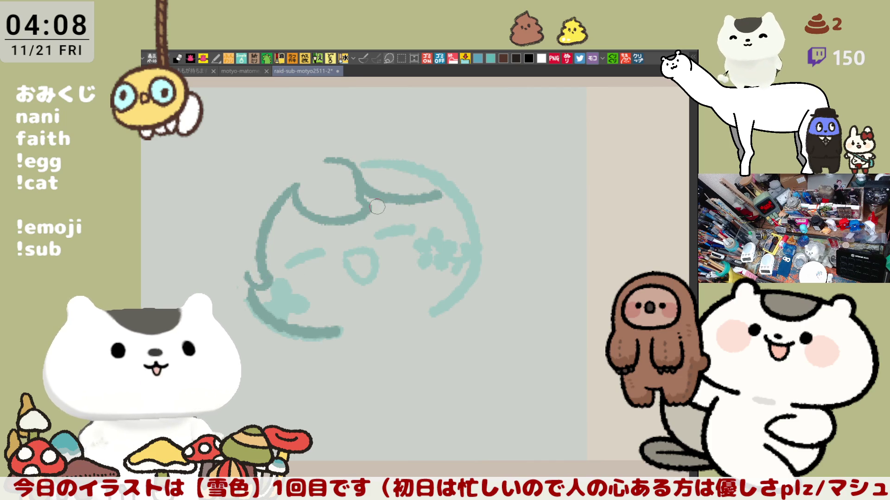
pyautogui.moveTo(353, 164); pyautogui.dragTo(362, 188)
# Ink a dark teal arc above the head
pyautogui.moveTo(340, 149)
pyautogui.mouseDown()
pyautogui.moveTo(427, 149)
pyautogui.moveTo(442, 161)
pyautogui.mouseUp()
pyautogui.hotkey('ctrl', 'z')
pyautogui.moveTo(344, 143); pyautogui.dragTo(445, 158)
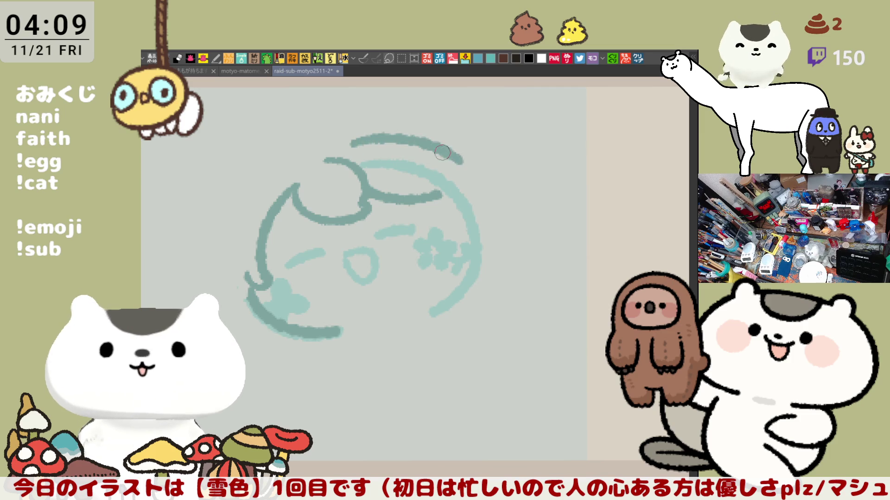
# Rework the dark arc over the top of the head, retrying its length and right-side reach
pyautogui.hotkey('ctrl', 'z')
pyautogui.moveTo(349, 142); pyautogui.dragTo(445, 159)
pyautogui.hotkey('ctrl', 'z')
pyautogui.moveTo(338, 149); pyautogui.dragTo(452, 173)
pyautogui.hotkey('ctrl', 'z')
pyautogui.moveTo(340, 147); pyautogui.dragTo(458, 168)
pyautogui.hotkey('ctrl', 'z')
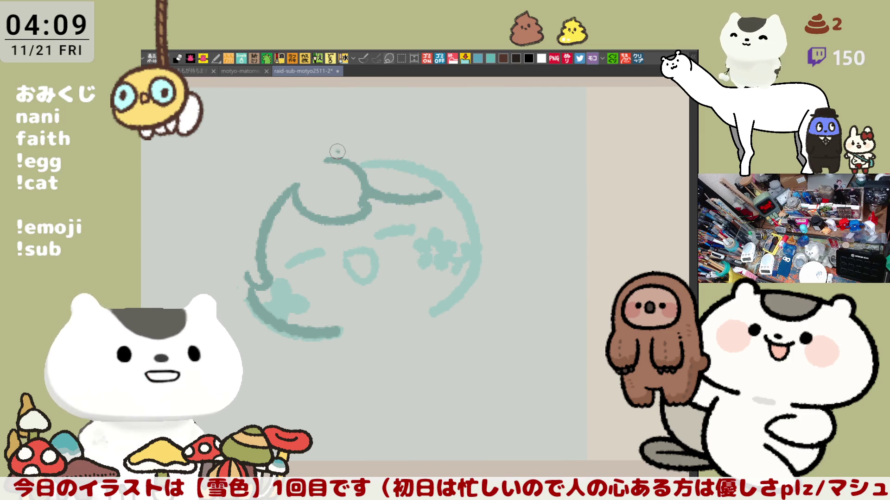
pyautogui.moveTo(336, 149); pyautogui.dragTo(473, 176)
pyautogui.hotkey('ctrl', 'z')
pyautogui.moveTo(339, 148); pyautogui.dragTo(468, 167)
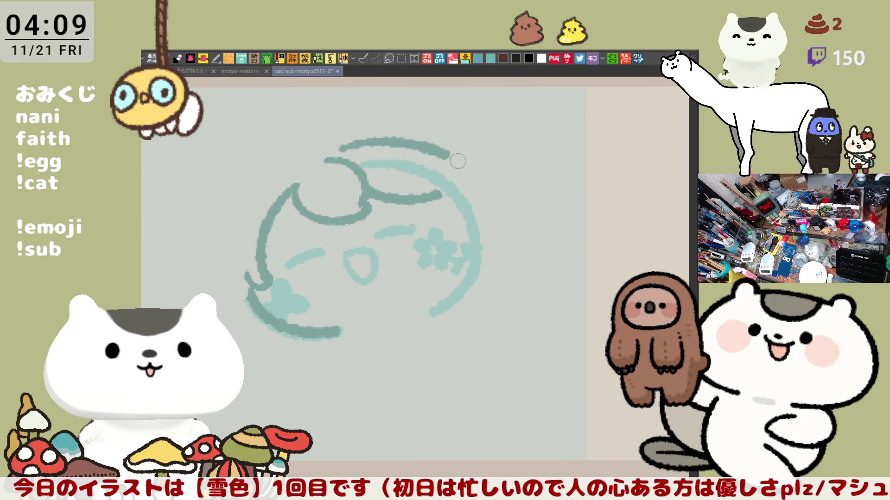
pyautogui.hotkey('ctrl', 'z')
pyautogui.moveTo(339, 147)
pyautogui.mouseDown()
pyautogui.moveTo(459, 167)
pyautogui.moveTo(490, 209)
pyautogui.mouseUp()
pyautogui.hotkey('ctrl', 'z')
pyautogui.moveTo(417, 147); pyautogui.dragTo(490, 219)
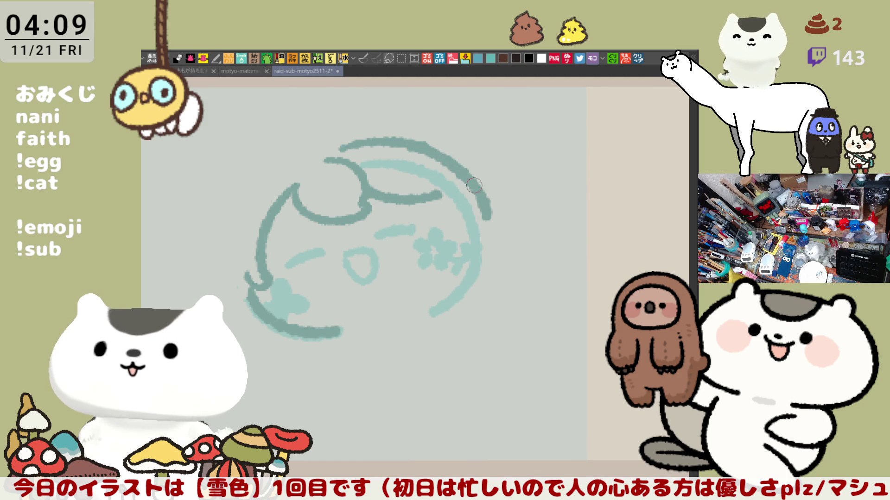
pyautogui.hotkey('ctrl', 'z')
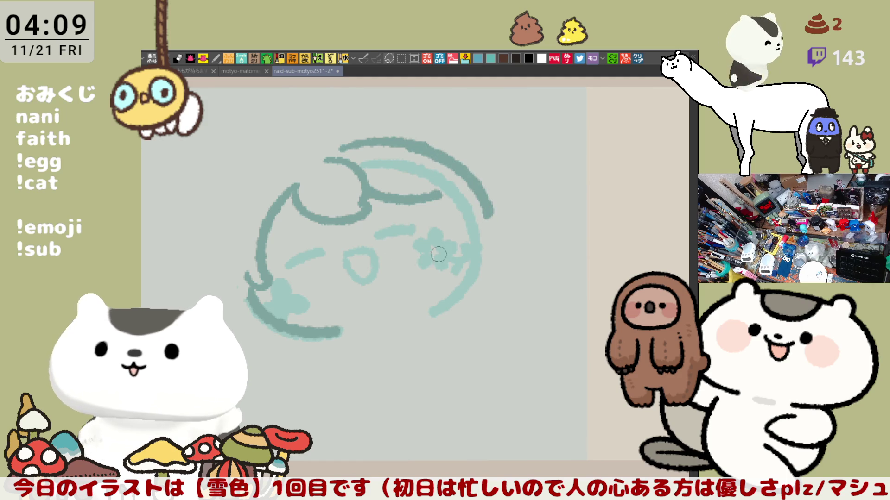
# Ink a second outer arc down the left side of the face and extend it up toward the top
pyautogui.moveTo(287, 176); pyautogui.dragTo(249, 273)
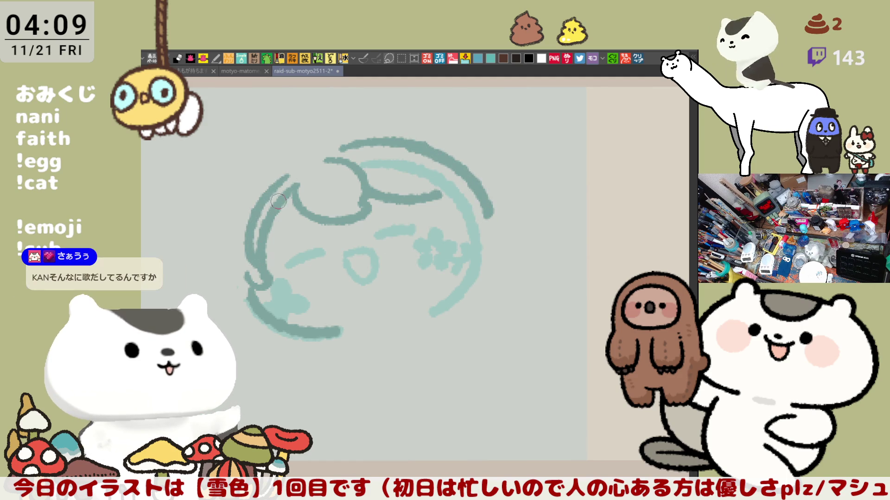
pyautogui.hotkey('ctrl', 'z')
pyautogui.moveTo(295, 167)
pyautogui.mouseDown()
pyautogui.moveTo(249, 271)
pyautogui.moveTo(249, 215)
pyautogui.moveTo(244, 273)
pyautogui.mouseUp()
pyautogui.hotkey('ctrl', 'z')
pyautogui.hotkey('ctrl', 'z')
pyautogui.moveTo(295, 166); pyautogui.dragTo(244, 267)
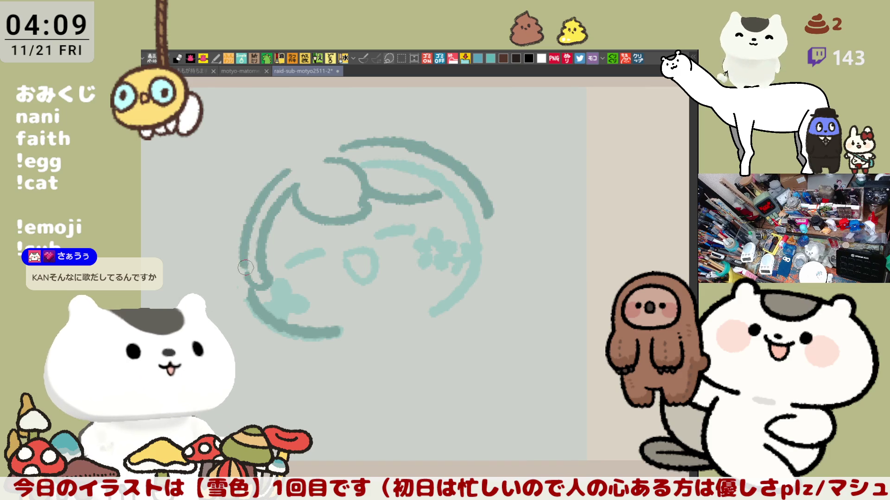
pyautogui.hotkey('ctrl', 'z')
pyautogui.moveTo(292, 172); pyautogui.dragTo(242, 293)
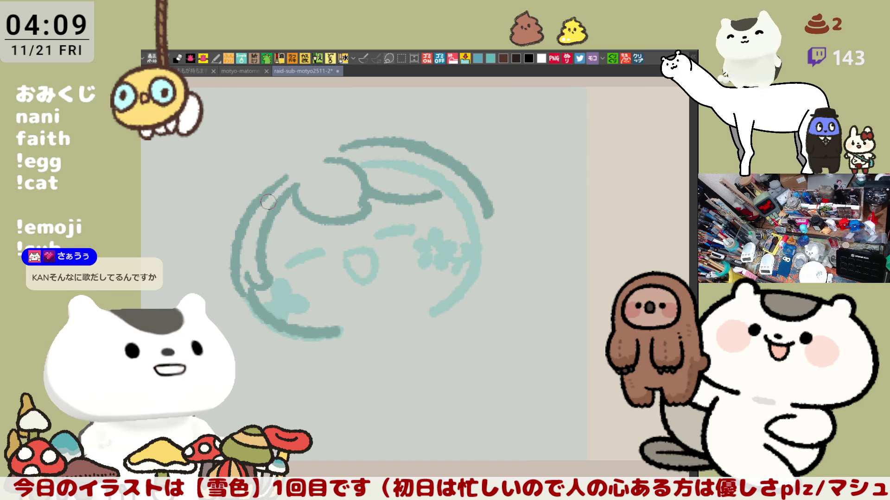
pyautogui.hotkey('ctrl', 'z')
pyautogui.moveTo(287, 172); pyautogui.dragTo(244, 291)
pyautogui.moveTo(254, 191); pyautogui.dragTo(300, 159)
pyautogui.hotkey('ctrl', 'z')
pyautogui.moveTo(251, 199); pyautogui.dragTo(290, 171)
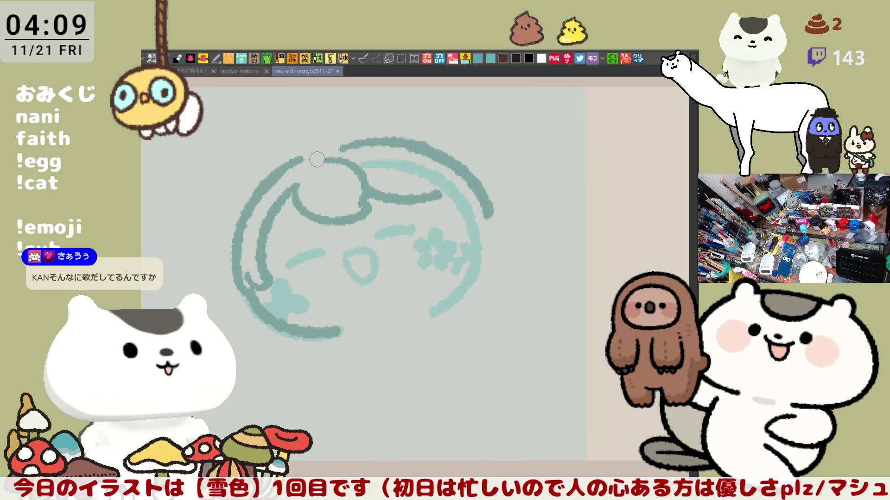
# Erase most of the head's top arc and retry a new arc over the head
pyautogui.moveTo(347, 145)
pyautogui.mouseDown()
pyautogui.moveTo(415, 149)
pyautogui.moveTo(459, 166)
pyautogui.mouseUp()
pyautogui.moveTo(333, 146); pyautogui.dragTo(452, 166)
pyautogui.hotkey('ctrl', 'z')
pyautogui.moveTo(330, 145); pyautogui.dragTo(455, 166)
pyautogui.hotkey('ctrl', 'z')
pyautogui.moveTo(324, 142); pyautogui.dragTo(464, 188)
pyautogui.hotkey('ctrl', 'z')
pyautogui.moveTo(319, 150)
pyautogui.mouseDown()
pyautogui.moveTo(438, 146)
pyautogui.moveTo(340, 137)
pyautogui.moveTo(441, 143)
pyautogui.mouseUp()
pyautogui.hotkey('ctrl', 'z')
pyautogui.hotkey('ctrl', 'z')
pyautogui.moveTo(322, 148); pyautogui.dragTo(418, 140)
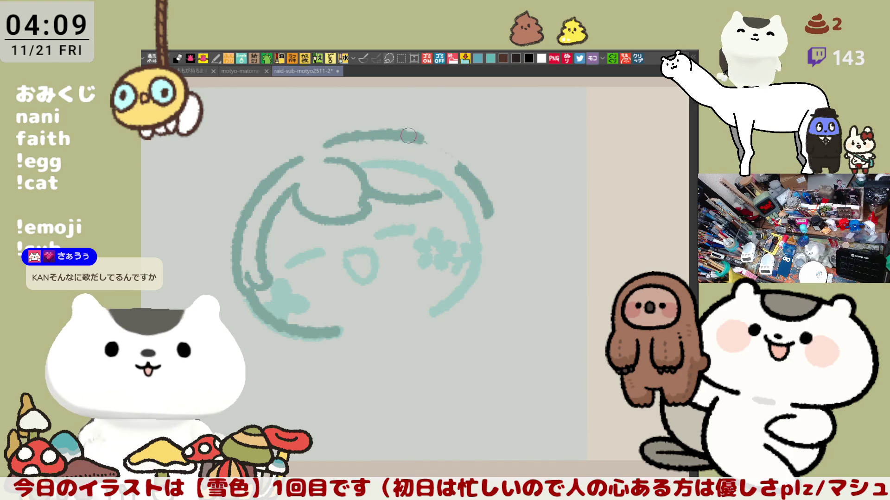
pyautogui.hotkey('ctrl', 'z')
pyautogui.moveTo(361, 133); pyautogui.dragTo(467, 180)
pyautogui.hotkey('ctrl', 'z')
pyautogui.moveTo(368, 135); pyautogui.dragTo(460, 183)
pyautogui.hotkey('ctrl', 'z')
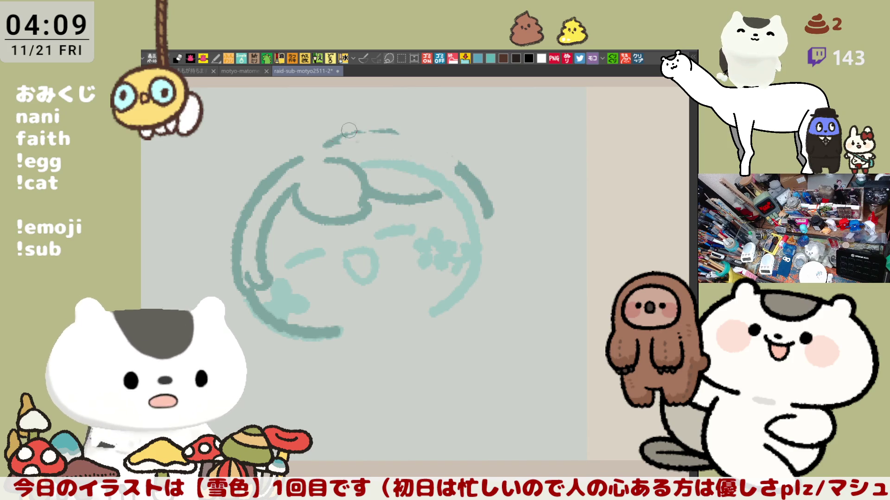
# Redraw the top arc to join the right-end piece, extending it toward the right
pyautogui.moveTo(327, 145); pyautogui.dragTo(455, 171)
pyautogui.hotkey('ctrl', 'z')
pyautogui.moveTo(325, 145); pyautogui.dragTo(444, 160)
pyautogui.hotkey('ctrl', 'z')
pyautogui.moveTo(326, 144); pyautogui.dragTo(448, 165)
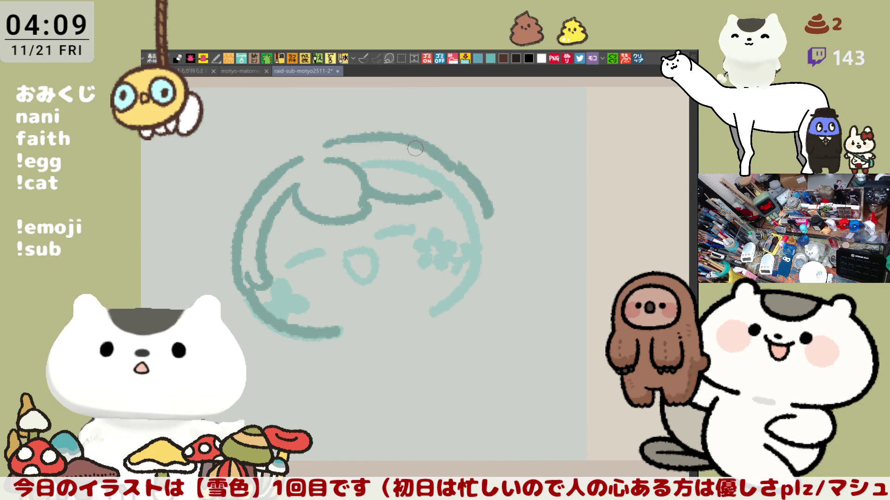
pyautogui.hotkey('ctrl', 'z')
pyautogui.moveTo(351, 136); pyautogui.dragTo(466, 167)
pyautogui.hotkey('ctrl', 'z')
pyautogui.moveTo(358, 139); pyautogui.dragTo(457, 163)
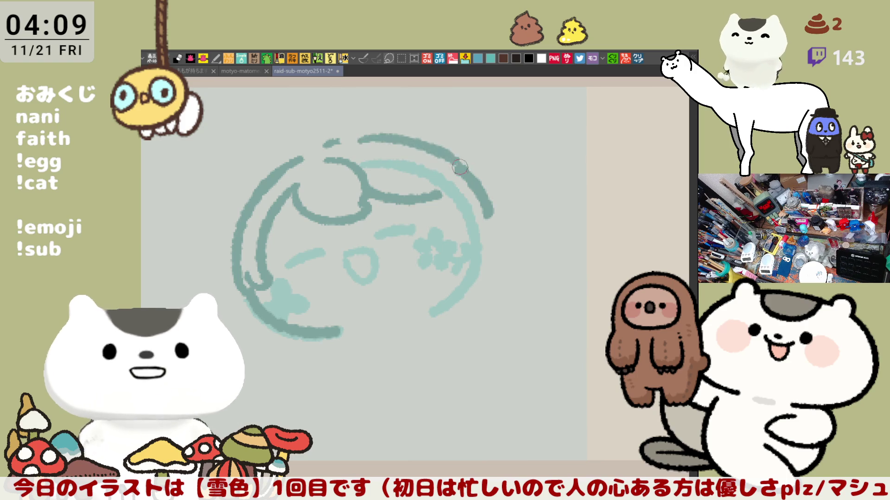
pyautogui.hotkey('ctrl', 'z')
pyautogui.moveTo(343, 133); pyautogui.dragTo(443, 150)
pyautogui.hotkey('ctrl', 'z')
pyautogui.hotkey('ctrl', 'z')
pyautogui.hotkey('ctrl', 'z')
pyautogui.moveTo(344, 133); pyautogui.dragTo(473, 170)
pyautogui.hotkey('ctrl', 'z')
pyautogui.moveTo(344, 134); pyautogui.dragTo(472, 171)
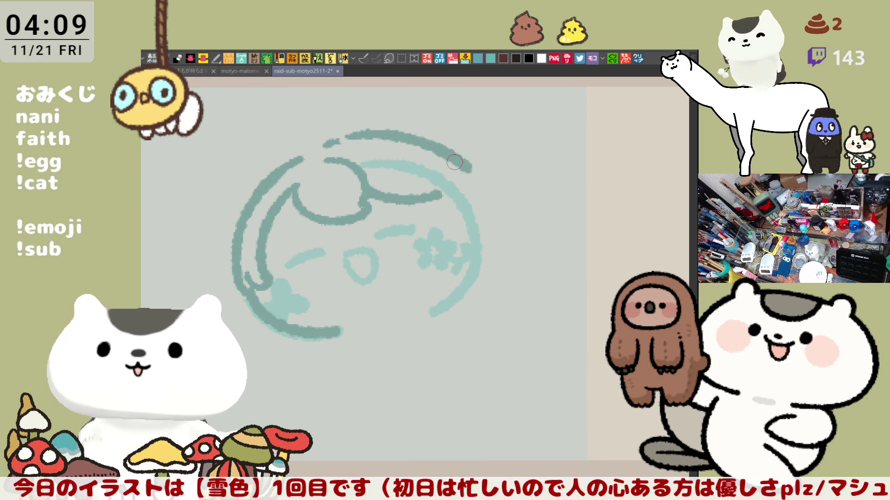
# Mirror the view to check, erase the arc's right part and ink one continuous arc over the head
pyautogui.press('h')
pyautogui.press('h')
pyautogui.moveTo(388, 126); pyautogui.dragTo(438, 142)
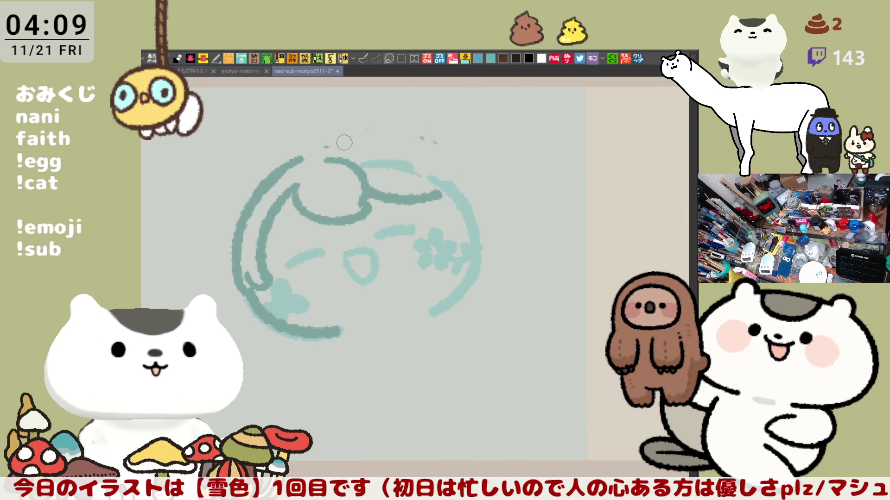
pyautogui.moveTo(332, 146)
pyautogui.mouseDown()
pyautogui.moveTo(464, 167)
pyautogui.moveTo(496, 208)
pyautogui.moveTo(490, 203)
pyautogui.mouseUp()
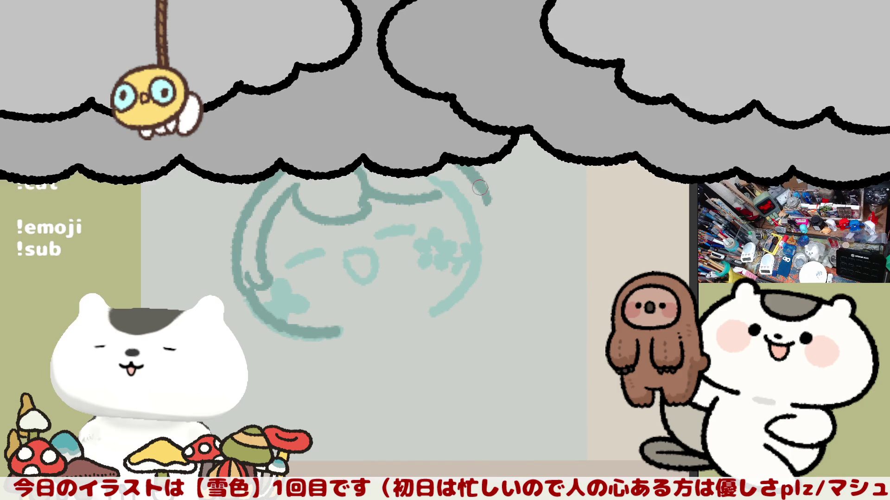
# Ink a curling teal sprout loop rising from the top of the head, retrying its placement
pyautogui.moveTo(375, 169)
pyautogui.mouseDown()
pyautogui.moveTo(348, 189)
pyautogui.moveTo(387, 193)
pyautogui.mouseUp()
pyautogui.hotkey('ctrl', 'z')
pyautogui.hotkey('ctrl', 'z')
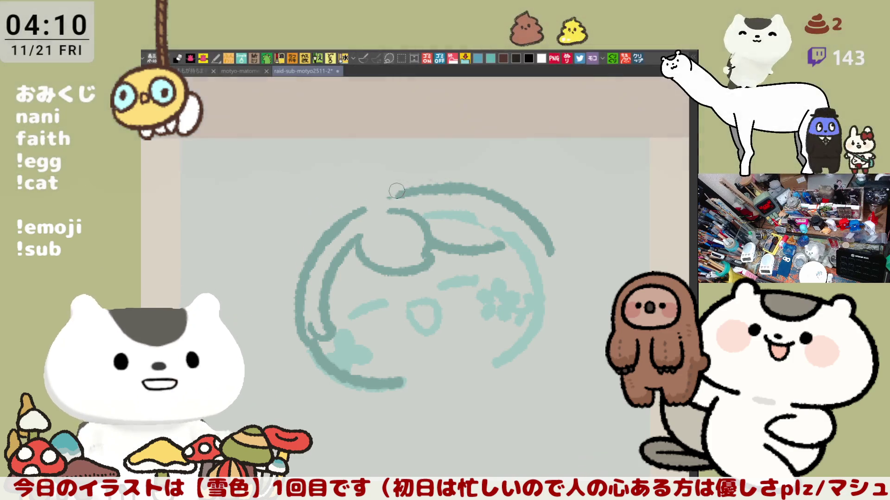
pyautogui.moveTo(406, 133)
pyautogui.mouseDown()
pyautogui.moveTo(369, 181)
pyautogui.moveTo(417, 137)
pyautogui.mouseUp()
pyautogui.hotkey('ctrl', 'z')
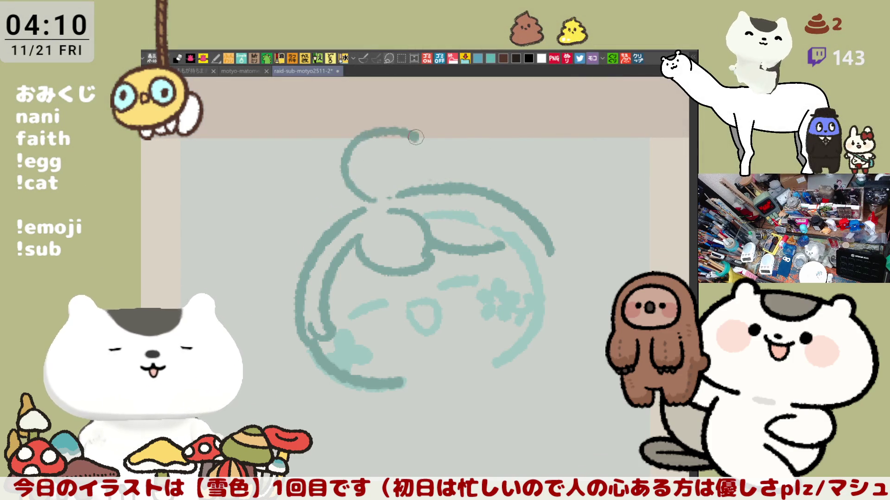
pyautogui.hotkey('ctrl', 'z')
pyautogui.moveTo(382, 198); pyautogui.dragTo(417, 139)
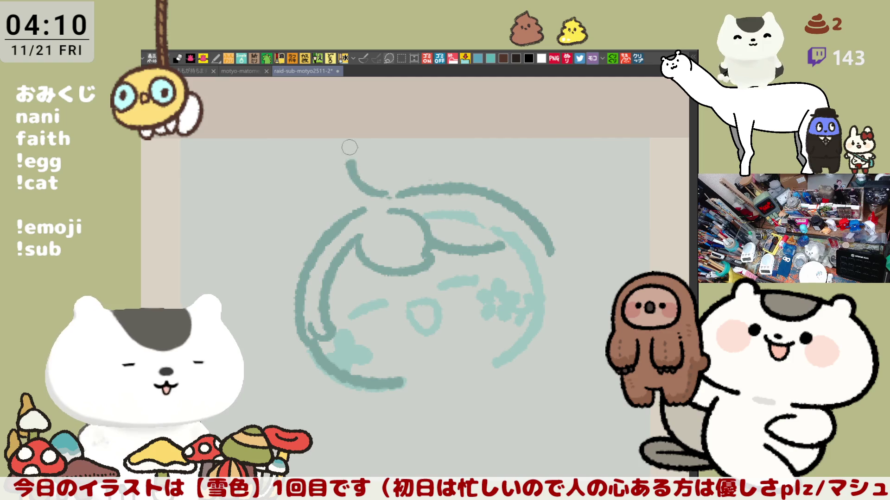
pyautogui.hotkey('ctrl', 'z')
pyautogui.moveTo(386, 199); pyautogui.dragTo(416, 144)
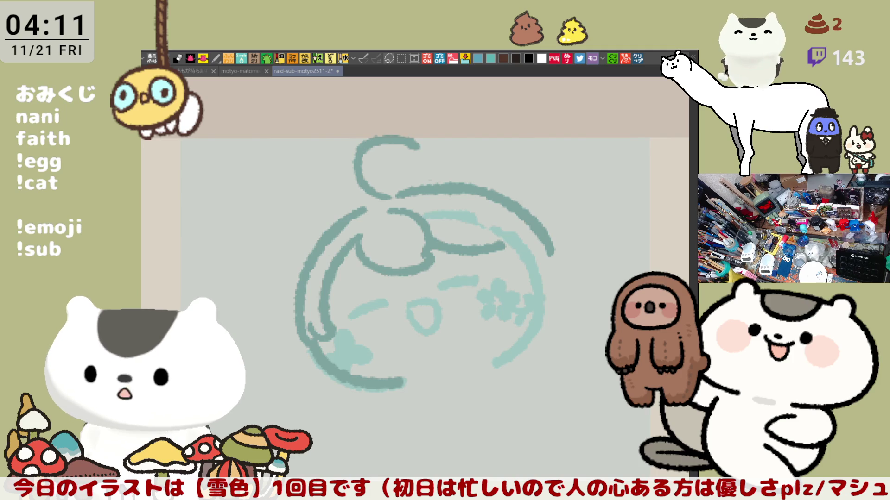
# Pan the canvas view up and left
pyautogui.moveTo(550, 374); pyautogui.dragTo(530, 298)
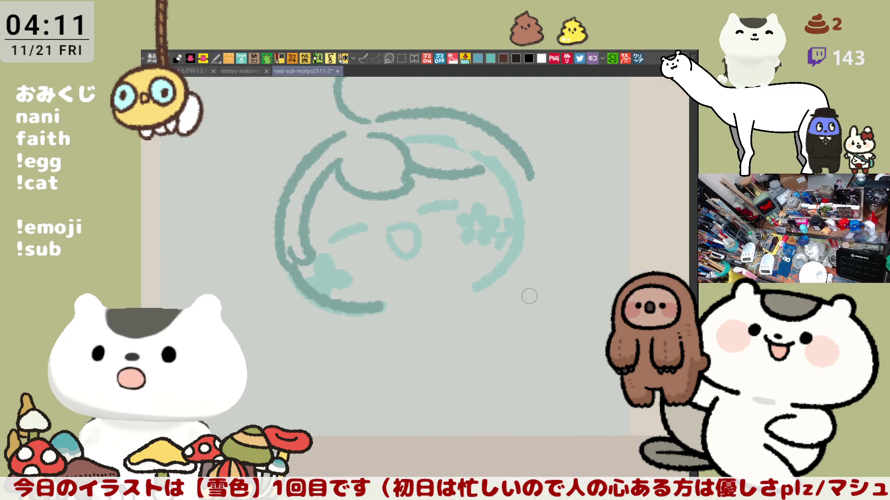
# Pan to the canvas top and try an inner curl inside the sprout, then remove it
pyautogui.moveTo(496, 158); pyautogui.dragTo(566, 235)
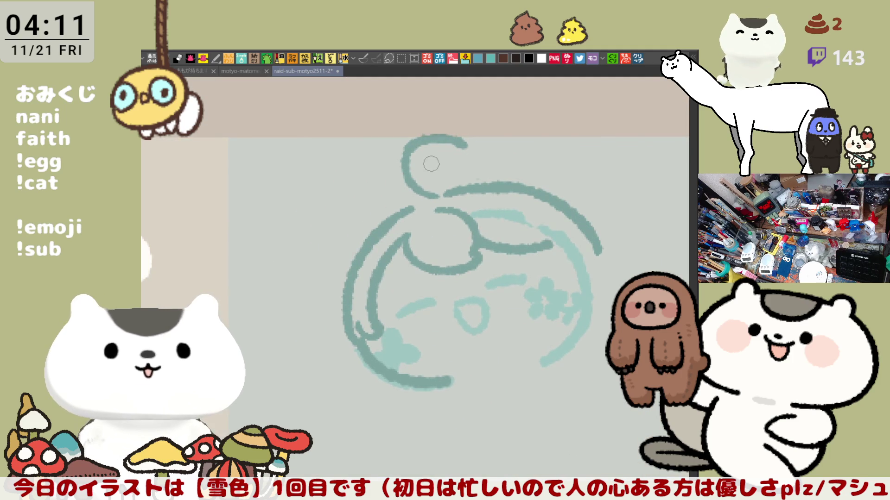
pyautogui.moveTo(440, 154); pyautogui.dragTo(426, 187)
pyautogui.hotkey('ctrl', 'z')
pyautogui.moveTo(439, 157)
pyautogui.mouseDown()
pyautogui.moveTo(426, 186)
pyautogui.moveTo(437, 198)
pyautogui.mouseUp()
pyautogui.hotkey('ctrl', 'z')
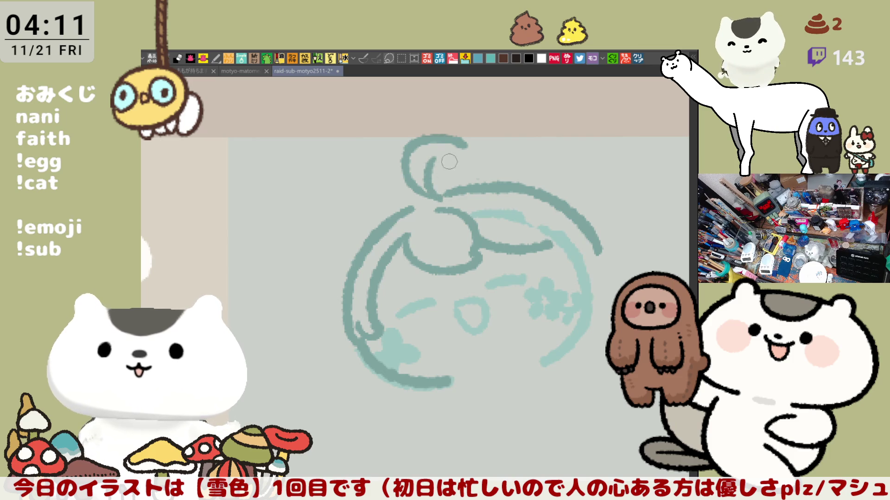
pyautogui.hotkey('ctrl', 'z')
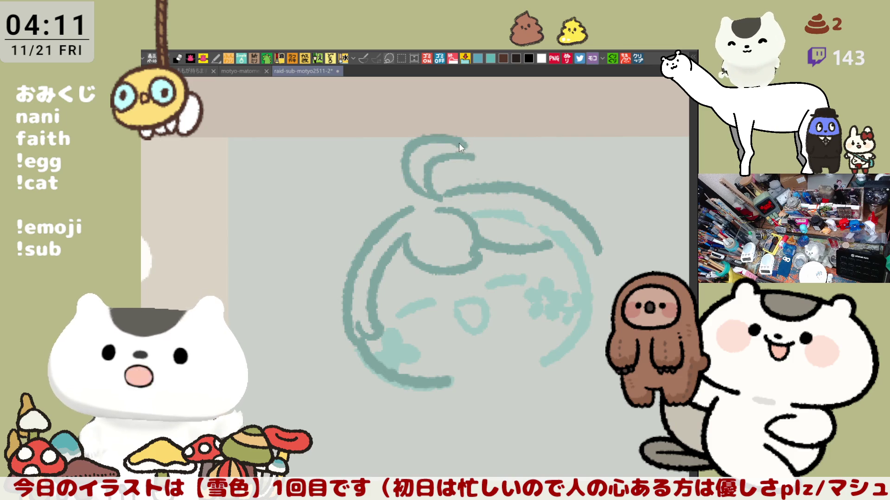
# Hook the sprout's top over to the right so it curls downward
pyautogui.moveTo(465, 158); pyautogui.dragTo(422, 150)
pyautogui.hotkey('ctrl', 'z')
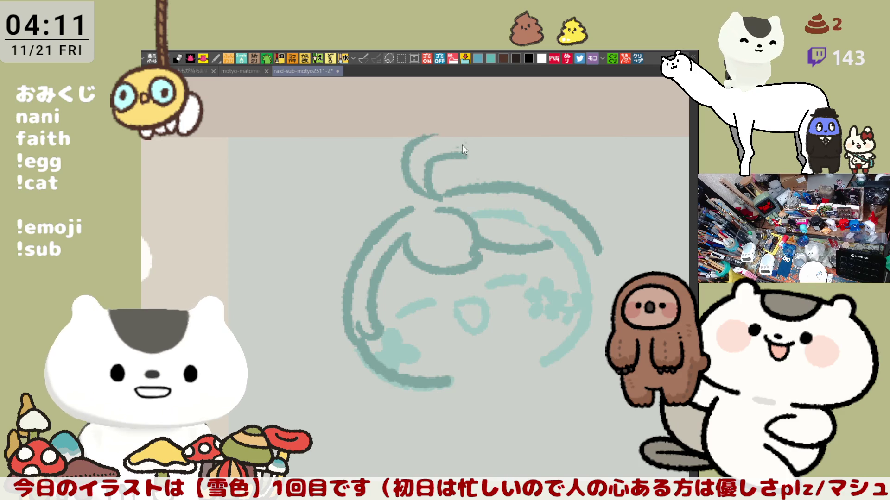
pyautogui.moveTo(426, 137); pyautogui.dragTo(466, 146)
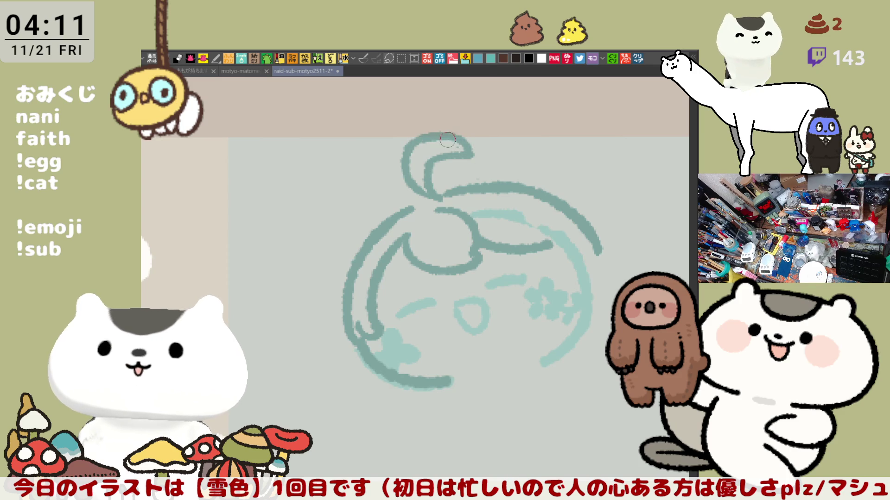
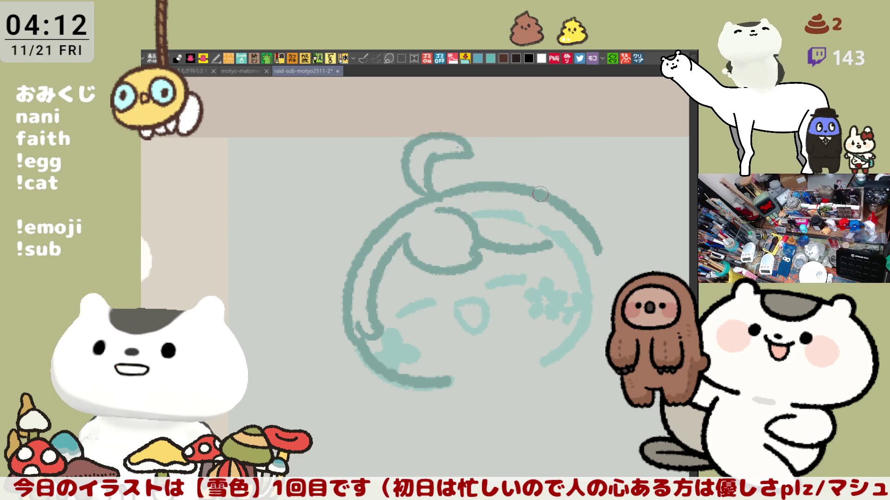
# Retrace the head's right side with two darker teal outline arcs
pyautogui.moveTo(458, 312); pyautogui.dragTo(437, 228)
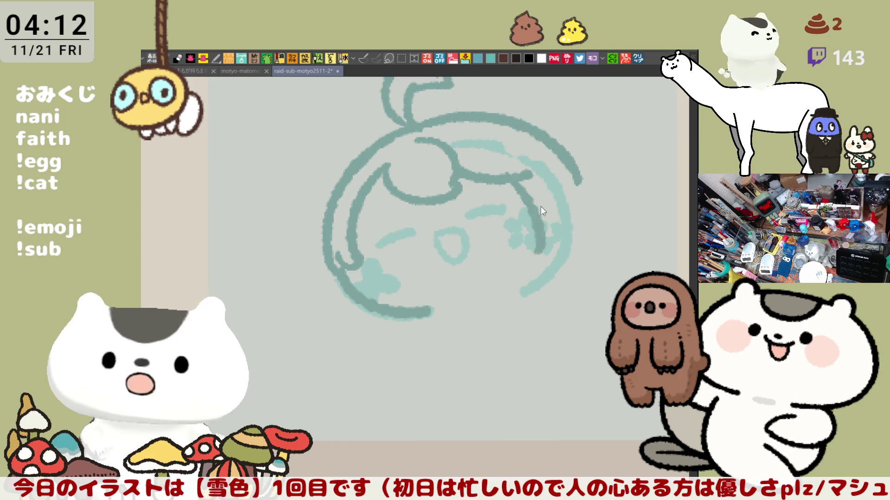
pyautogui.moveTo(518, 164); pyautogui.dragTo(545, 258)
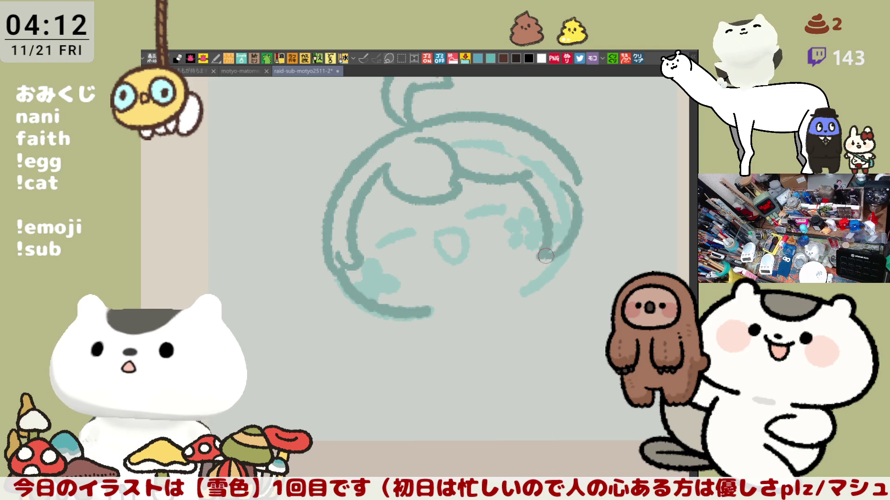
pyautogui.moveTo(577, 178); pyautogui.dragTo(545, 257)
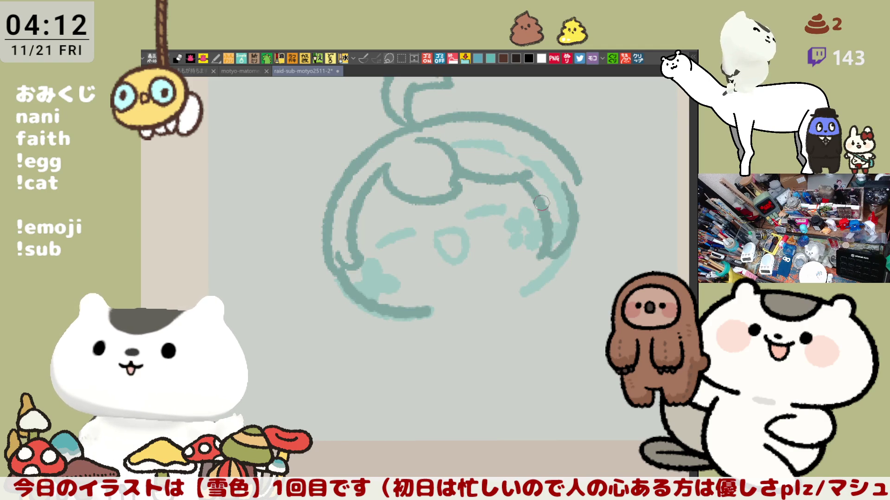
# Redraw the left head arc, retrying the stroke until it sits right
pyautogui.moveTo(326, 216); pyautogui.dragTo(344, 320)
pyautogui.hotkey('ctrl', 'z')
pyautogui.moveTo(327, 229); pyautogui.dragTo(345, 320)
pyautogui.hotkey('ctrl', 'z')
pyautogui.moveTo(327, 229); pyautogui.dragTo(351, 323)
pyautogui.hotkey('ctrl', 'z')
pyautogui.moveTo(327, 230)
pyautogui.mouseDown()
pyautogui.moveTo(341, 316)
pyautogui.moveTo(361, 327)
pyautogui.mouseUp()
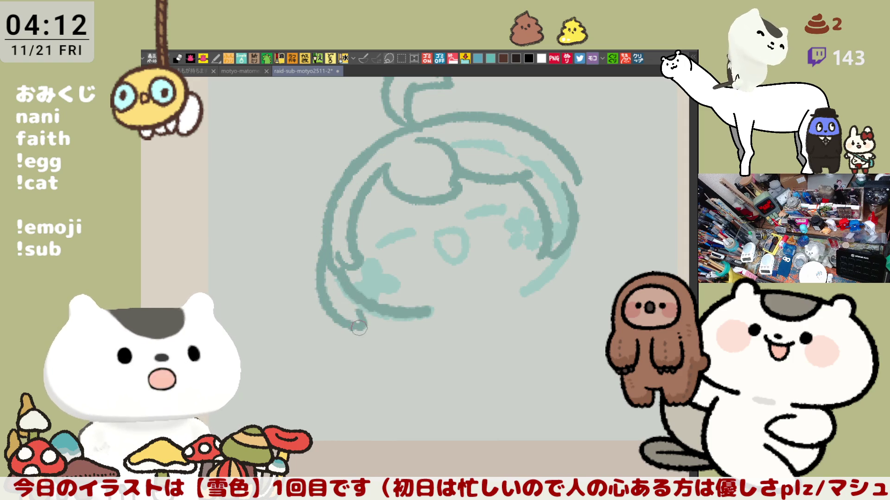
# Extend the left arc's bottom rightward along the lower head outline
pyautogui.moveTo(364, 321); pyautogui.dragTo(411, 336)
pyautogui.hotkey('ctrl', 'z')
pyautogui.moveTo(357, 320); pyautogui.dragTo(417, 332)
pyautogui.hotkey('ctrl', 'z')
pyautogui.moveTo(367, 321); pyautogui.dragTo(401, 323)
# Retry the right arc stroke, leave it undone, and mirror the canvas view horizontally
pyautogui.moveTo(585, 191); pyautogui.dragTo(621, 261)
pyautogui.hotkey('ctrl', 'z')
pyautogui.moveTo(577, 189); pyautogui.dragTo(612, 269)
pyautogui.hotkey('ctrl', 'z')
pyautogui.hotkey('ctrl', 'y')
pyautogui.hotkey('ctrl', 'z')
pyautogui.press('h')
pyautogui.scroll(2, 466, 256)
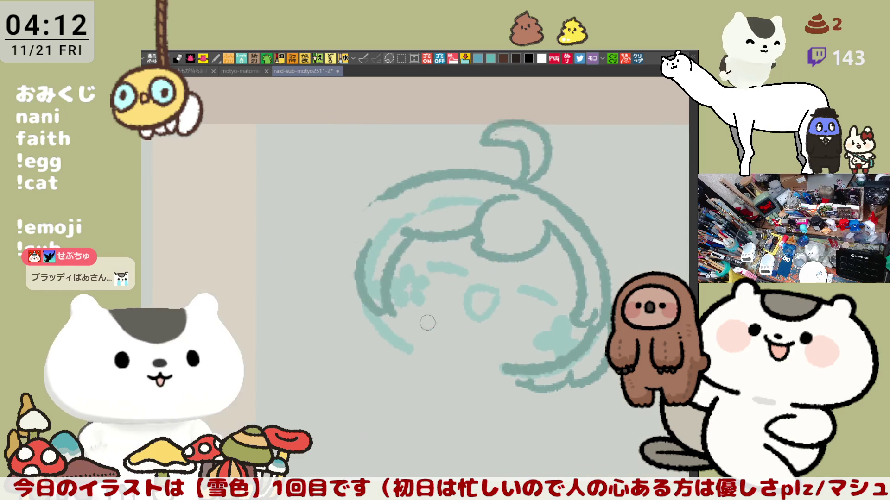
# Draw a thick teal stroke down the face's left side and extend it toward the right
pyautogui.moveTo(465, 256); pyautogui.dragTo(489, 204)
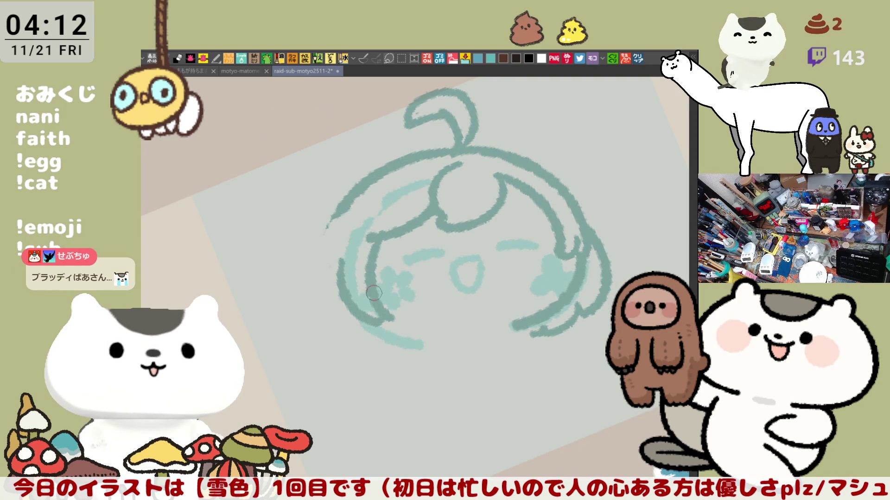
pyautogui.moveTo(351, 262); pyautogui.dragTo(357, 318)
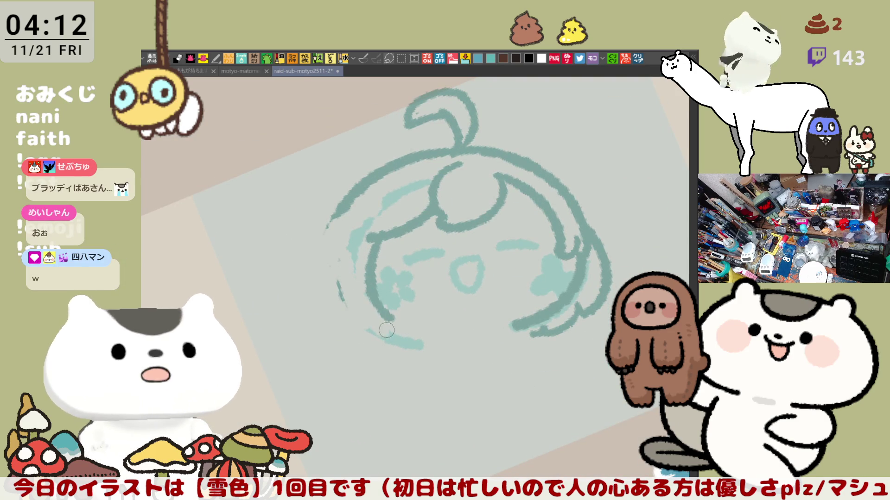
pyautogui.moveTo(335, 240); pyautogui.dragTo(393, 324)
pyautogui.hotkey('ctrl', 'z')
pyautogui.hotkey('ctrl', 'z')
pyautogui.moveTo(368, 244); pyautogui.dragTo(403, 314)
pyautogui.hotkey('ctrl', 'z')
pyautogui.moveTo(367, 273); pyautogui.dragTo(401, 315)
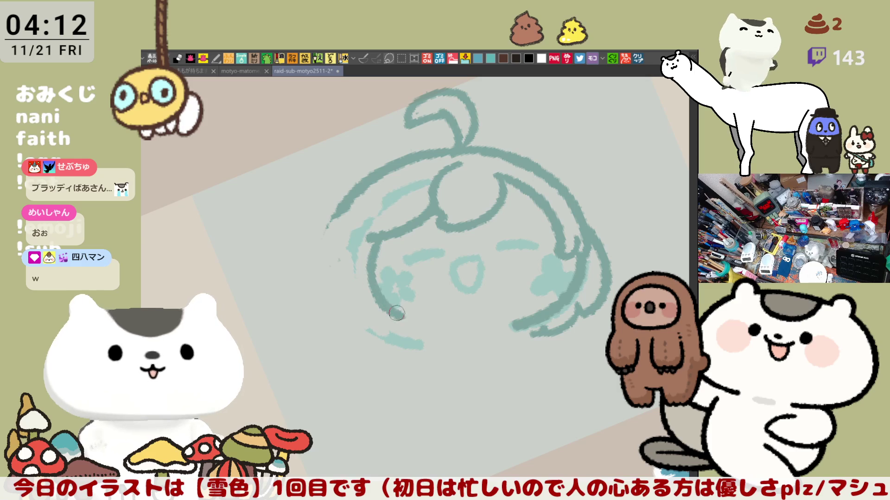
pyautogui.moveTo(346, 268)
pyautogui.mouseDown()
pyautogui.moveTo(399, 326)
pyautogui.moveTo(515, 225)
pyautogui.moveTo(581, 183)
pyautogui.mouseUp()
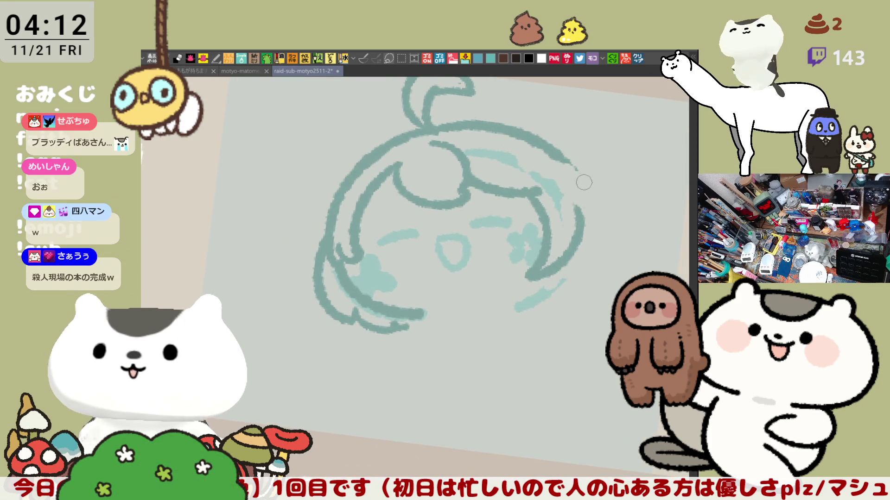
# Redraw the hair's outer right curve after retries, then mirror the view back
pyautogui.hotkey('ctrl', 'z')
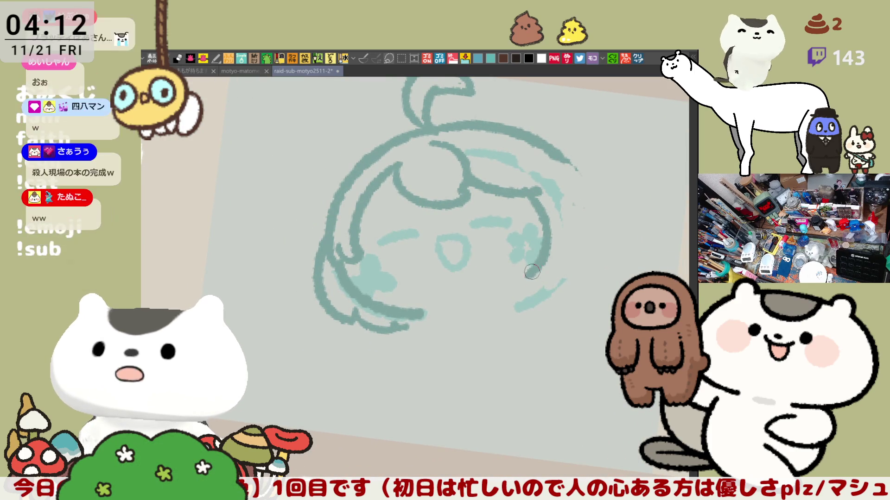
pyautogui.moveTo(518, 281); pyautogui.dragTo(575, 250)
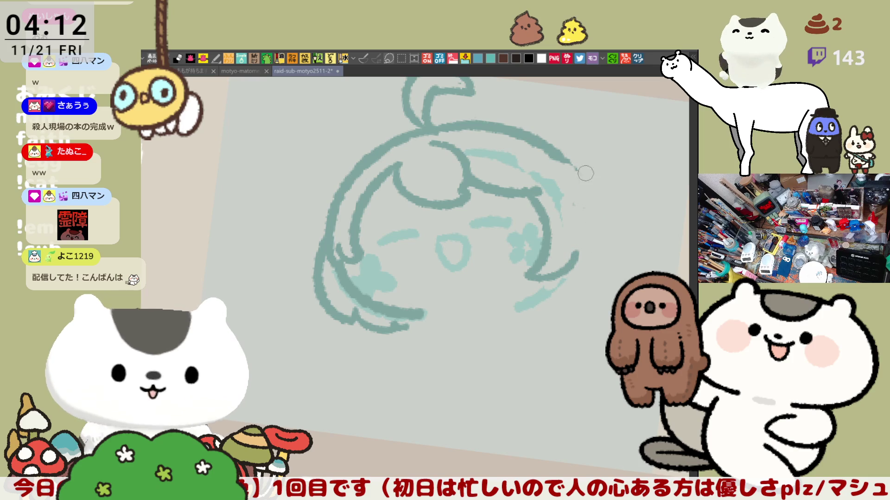
pyautogui.moveTo(571, 164); pyautogui.dragTo(595, 261)
pyautogui.hotkey('ctrl', 'z')
pyautogui.moveTo(576, 179); pyautogui.dragTo(592, 272)
pyautogui.hotkey('ctrl', 'z')
pyautogui.moveTo(570, 170)
pyautogui.mouseDown()
pyautogui.moveTo(591, 282)
pyautogui.moveTo(613, 269)
pyautogui.mouseUp()
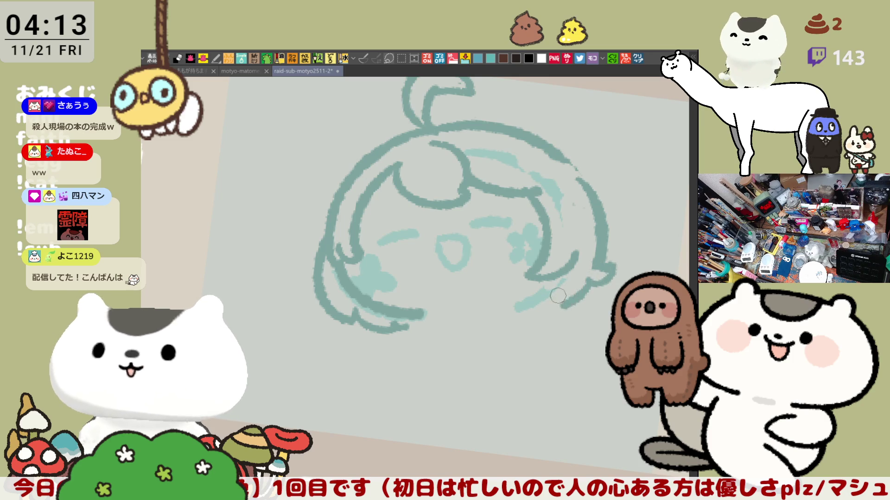
pyautogui.press('h')
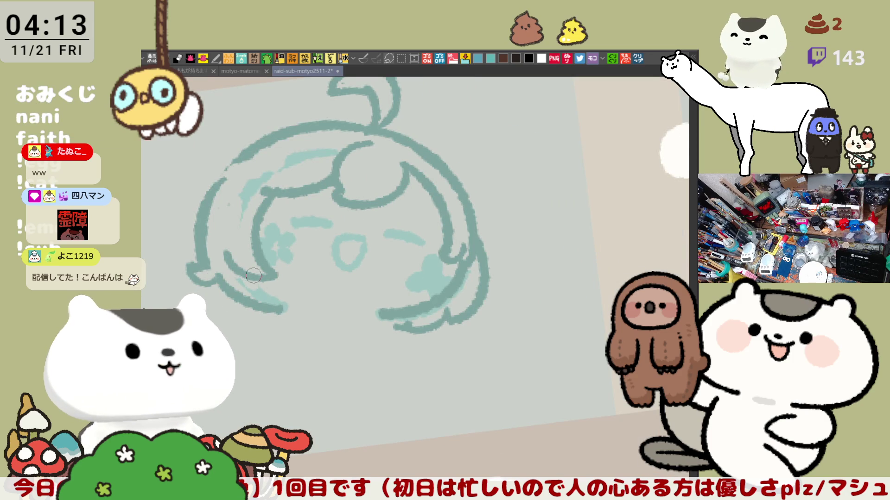
# Extend and partly erase the lower-left outline, ending it in a small curl
pyautogui.moveTo(257, 278); pyautogui.dragTo(327, 306)
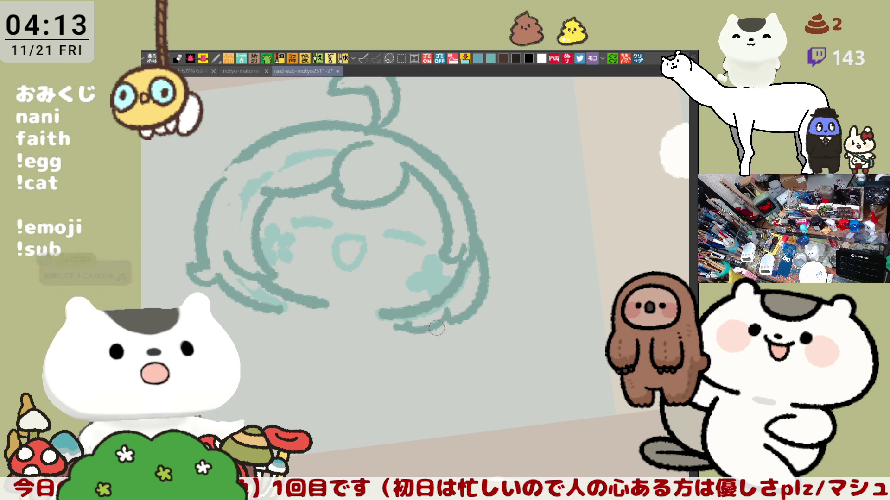
pyautogui.moveTo(236, 299)
pyautogui.mouseDown()
pyautogui.moveTo(251, 285)
pyautogui.moveTo(219, 273)
pyautogui.moveTo(278, 306)
pyautogui.mouseUp()
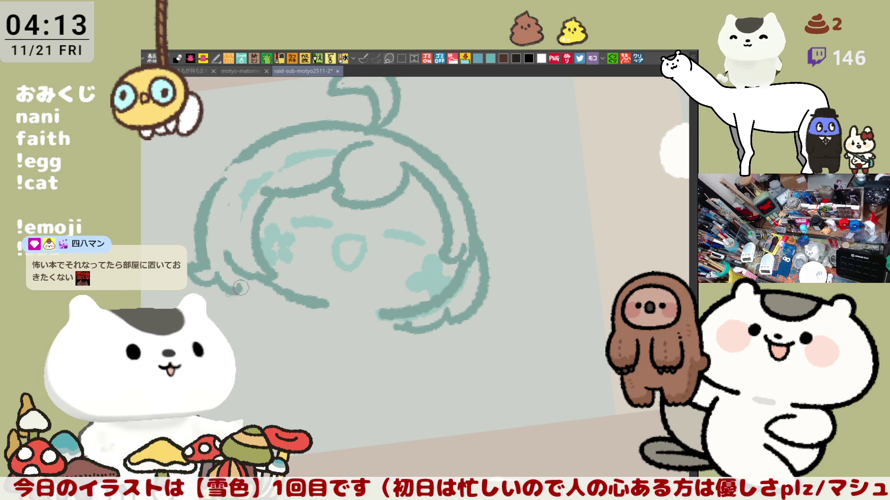
pyautogui.moveTo(200, 272); pyautogui.dragTo(206, 255)
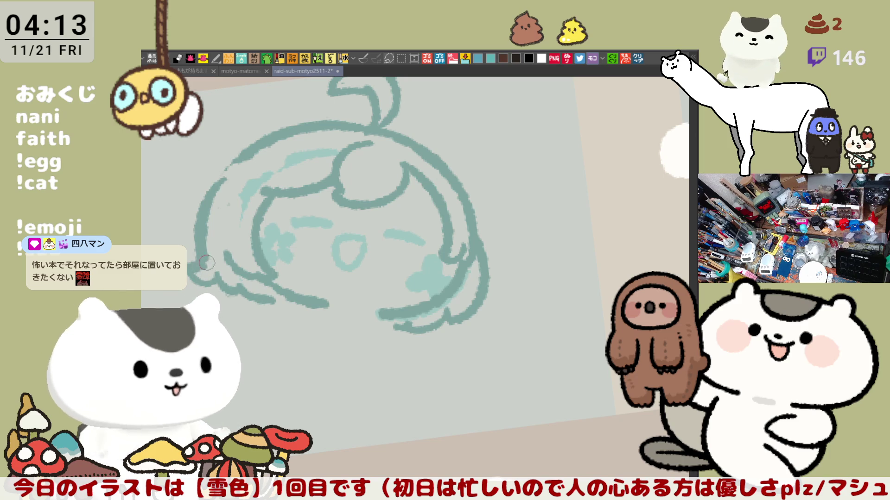
# Add a light teal accent stroke on the upper-right hair and trim it with the eraser
pyautogui.moveTo(524, 221)
pyautogui.mouseDown()
pyautogui.moveTo(556, 174)
pyautogui.moveTo(571, 169)
pyautogui.mouseUp()
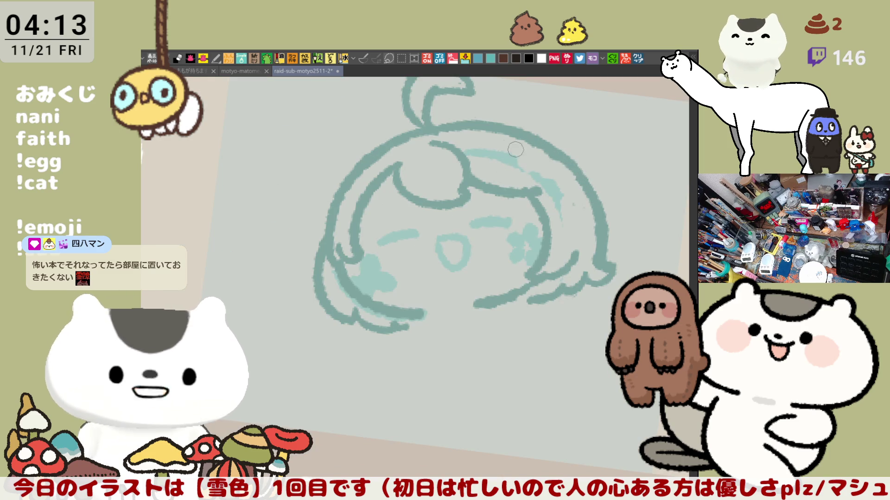
pyautogui.moveTo(480, 153)
pyautogui.mouseDown()
pyautogui.moveTo(502, 155)
pyautogui.moveTo(511, 141)
pyautogui.mouseUp()
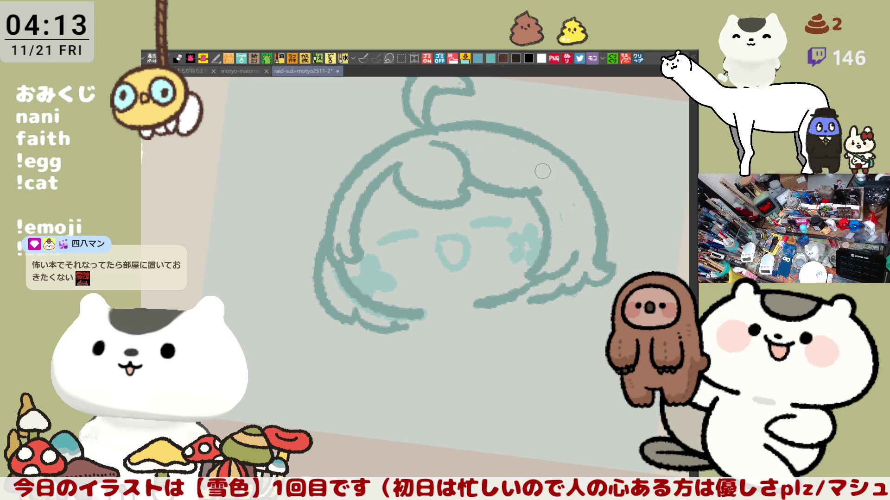
pyautogui.moveTo(549, 165); pyautogui.dragTo(497, 222)
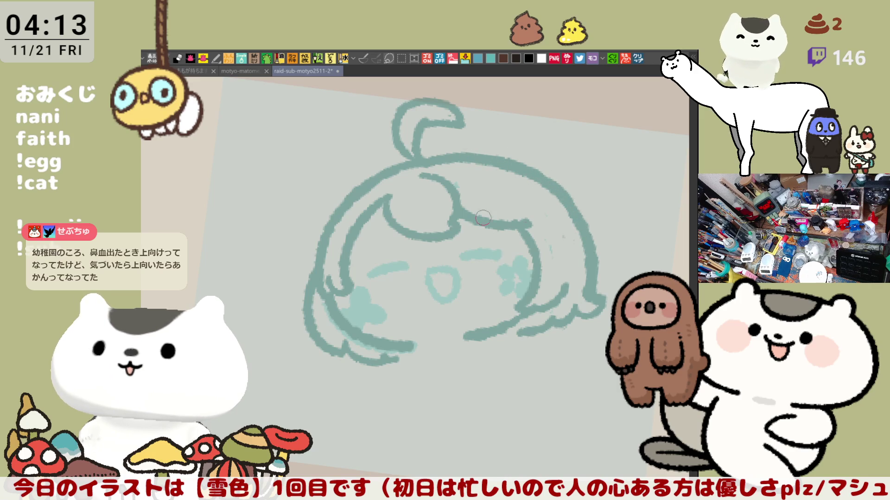
# Close the gap in the lower hair stroke and add a short dark outline stroke
pyautogui.moveTo(506, 213); pyautogui.dragTo(419, 237)
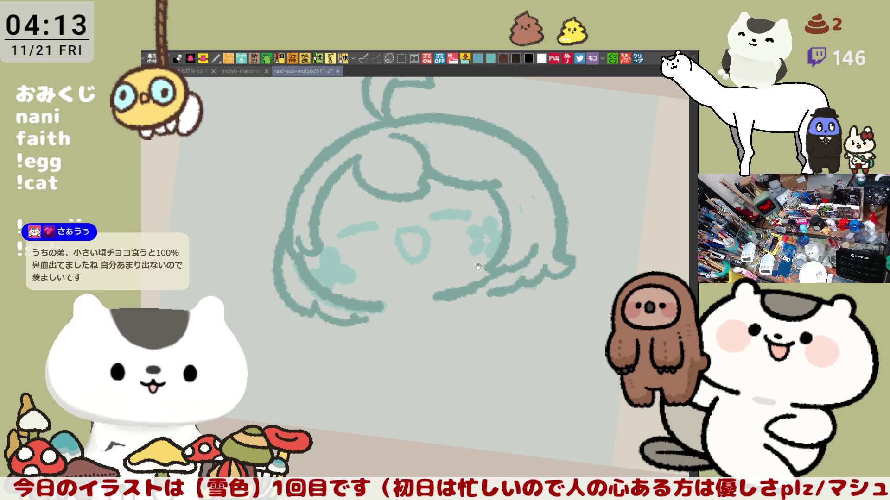
pyautogui.moveTo(421, 215); pyautogui.dragTo(473, 255)
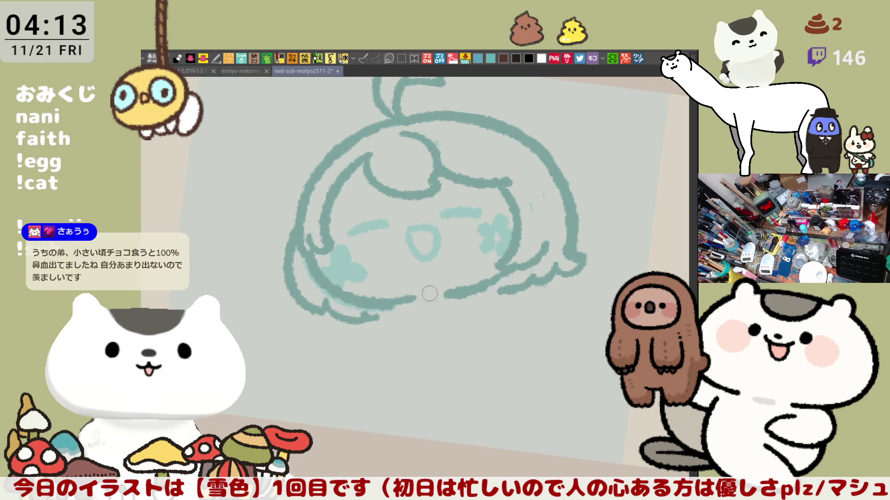
pyautogui.moveTo(407, 299); pyautogui.dragTo(431, 298)
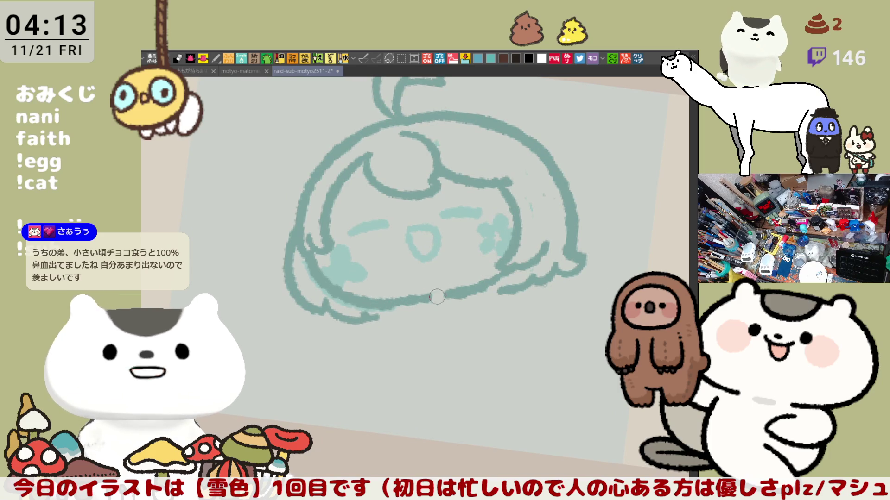
pyautogui.hotkey('ctrl', 'z')
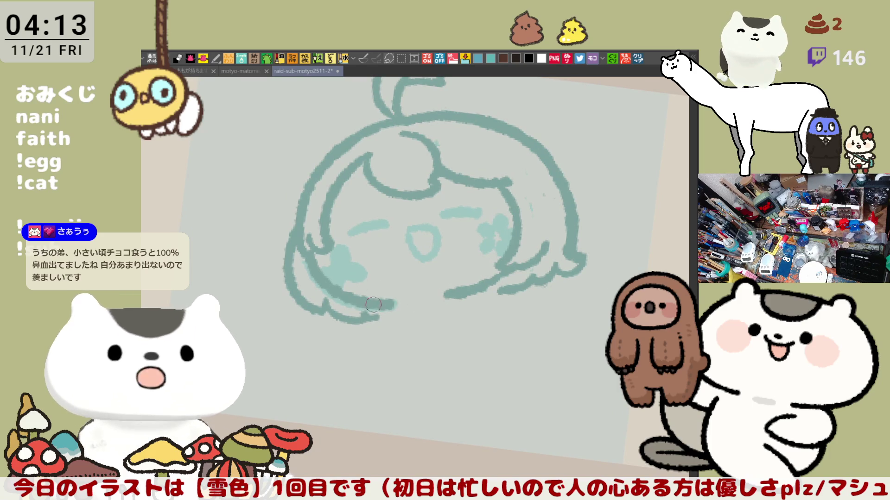
pyautogui.moveTo(393, 303); pyautogui.dragTo(462, 294)
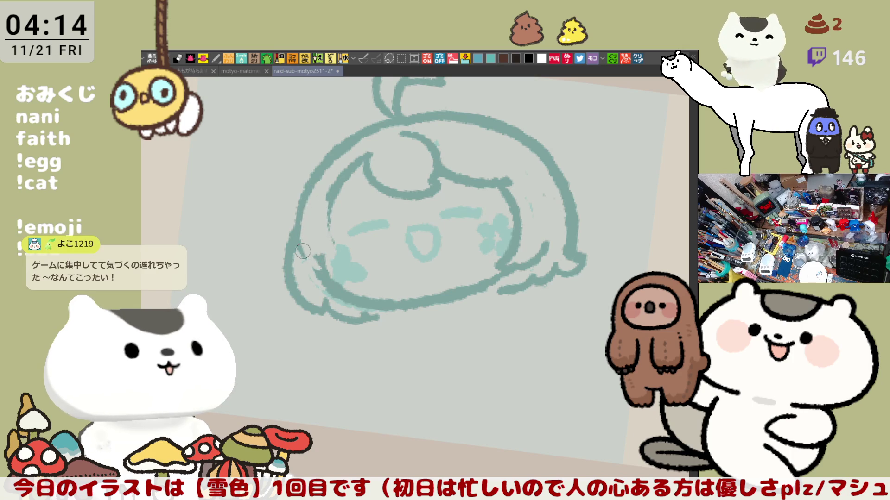
pyautogui.moveTo(307, 244); pyautogui.dragTo(319, 273)
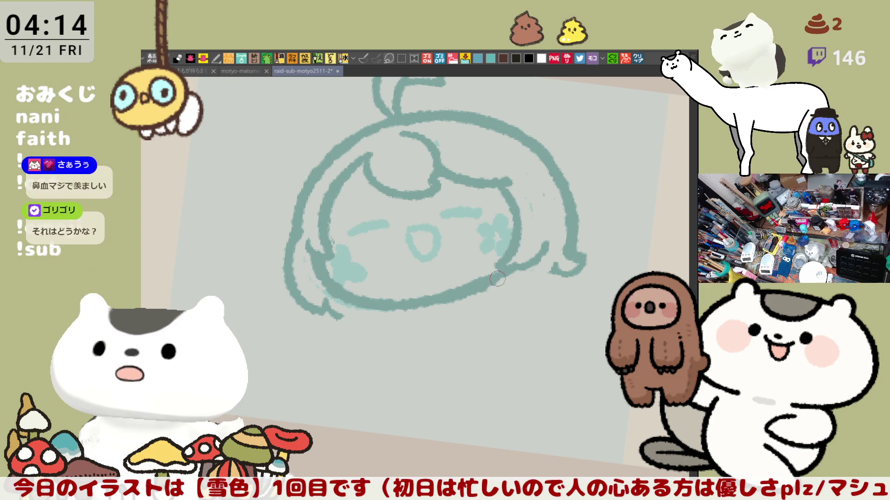
# Add a light teal chin-line stroke and try a curl below the left chin
pyautogui.moveTo(480, 288); pyautogui.dragTo(520, 271)
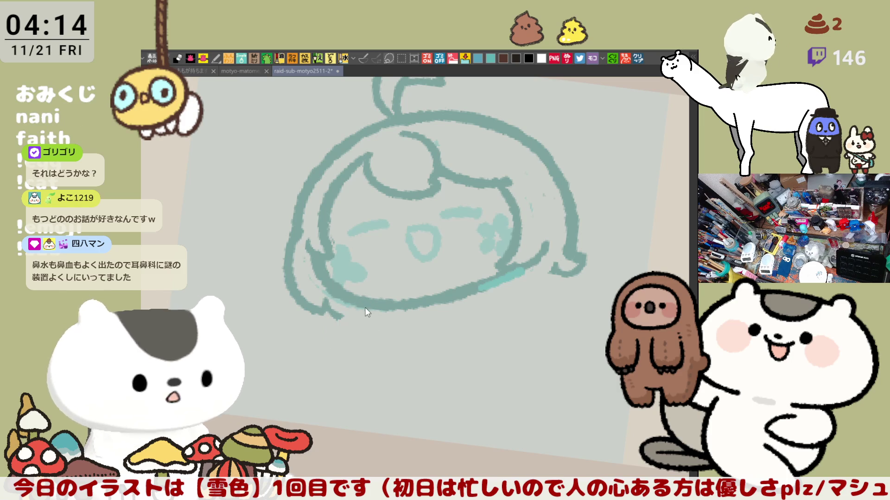
pyautogui.moveTo(362, 306); pyautogui.dragTo(376, 335)
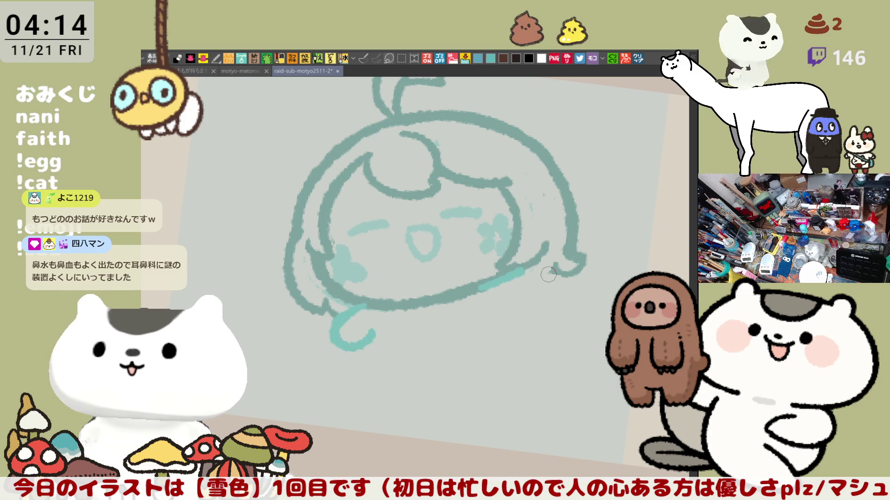
pyautogui.hotkey('ctrl', 'z')
pyautogui.moveTo(330, 303); pyautogui.dragTo(365, 345)
pyautogui.hotkey('ctrl', 'z')
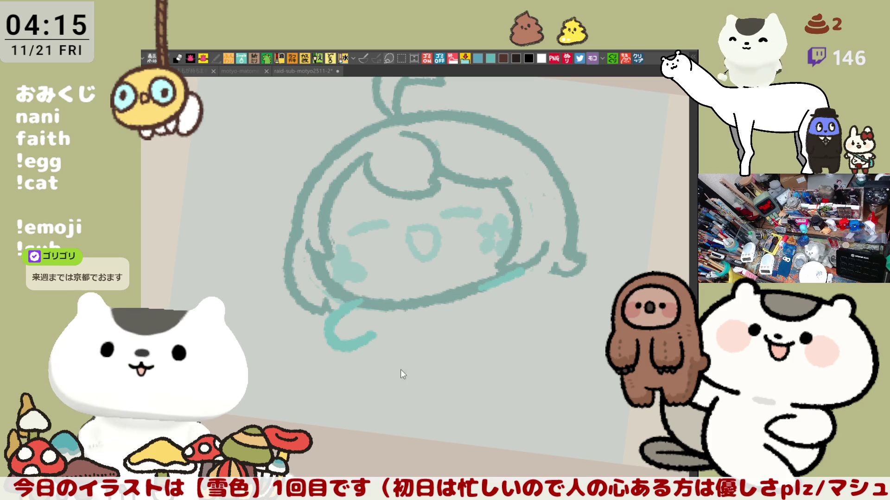
# Trace the chin line and lower face curves in light teal, extending the lower-left shading
pyautogui.hotkey('ctrl', 'z')
pyautogui.hotkey('ctrl', 'z')
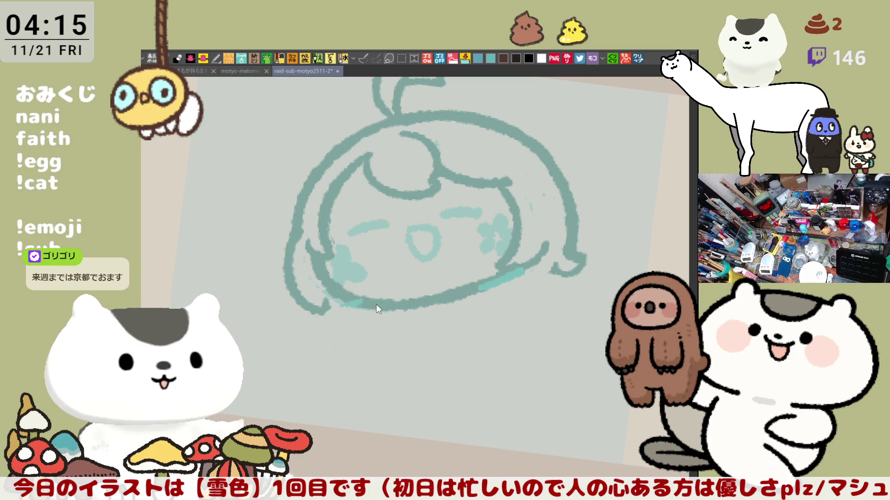
pyautogui.moveTo(342, 301); pyautogui.dragTo(387, 306)
pyautogui.moveTo(326, 282); pyautogui.dragTo(413, 317)
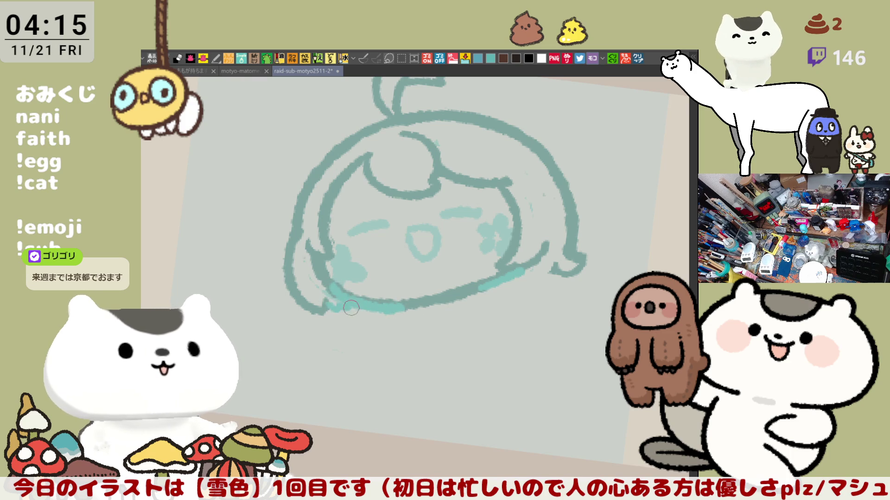
pyautogui.moveTo(302, 298); pyautogui.dragTo(325, 305)
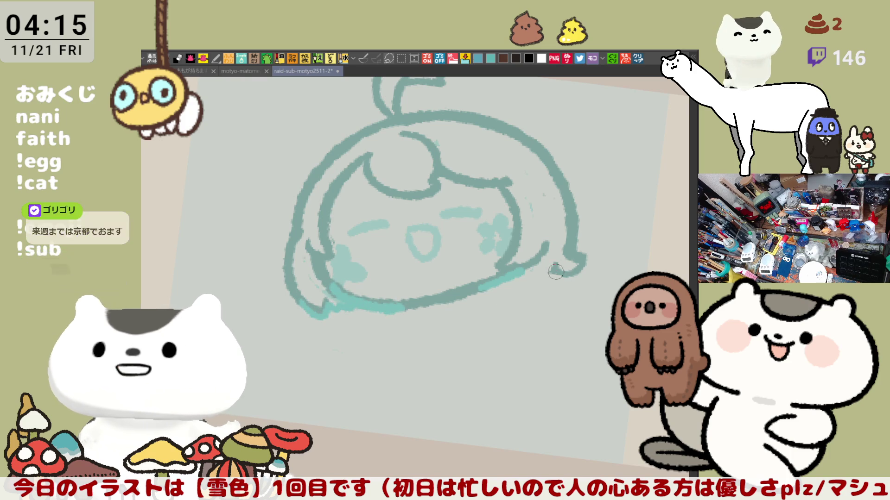
pyautogui.moveTo(555, 273); pyautogui.dragTo(532, 276)
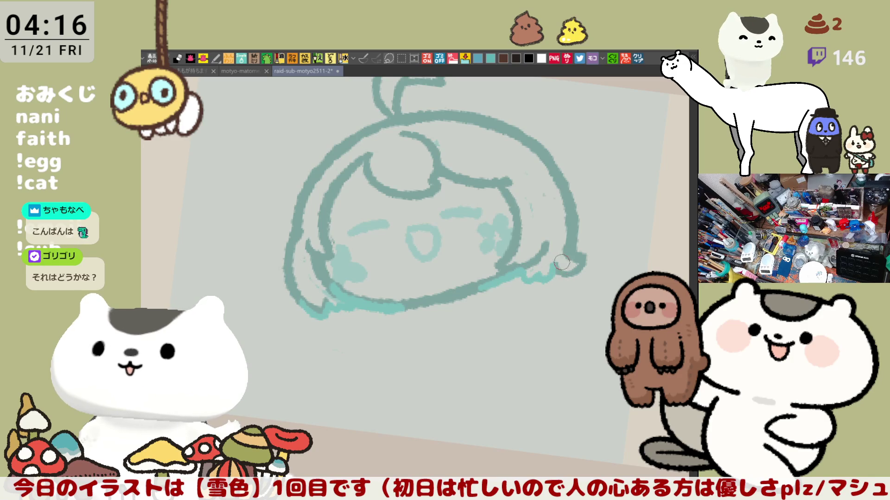
pyautogui.moveTo(353, 273)
pyautogui.mouseDown()
pyautogui.moveTo(349, 290)
pyautogui.moveTo(417, 308)
pyautogui.mouseUp()
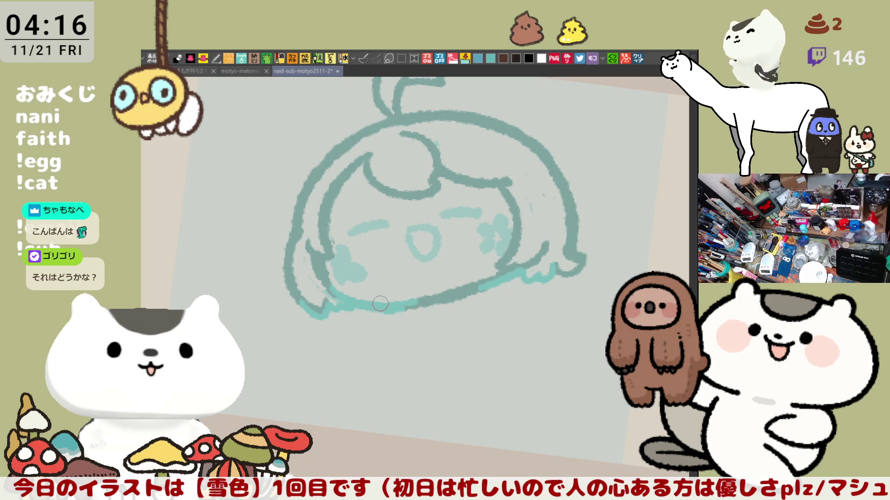
# Draw a curled left paw hanging below the chin, retrying its placement
pyautogui.moveTo(344, 311)
pyautogui.mouseDown()
pyautogui.moveTo(372, 332)
pyautogui.moveTo(369, 344)
pyautogui.mouseUp()
pyautogui.hotkey('ctrl', 'z')
pyautogui.hotkey('ctrl', 'z')
pyautogui.moveTo(332, 314); pyautogui.dragTo(375, 342)
pyautogui.hotkey('ctrl', 'z')
pyautogui.moveTo(332, 313); pyautogui.dragTo(376, 345)
pyautogui.hotkey('ctrl', 'z')
pyautogui.moveTo(325, 311)
pyautogui.mouseDown()
pyautogui.moveTo(331, 338)
pyautogui.moveTo(375, 340)
pyautogui.mouseUp()
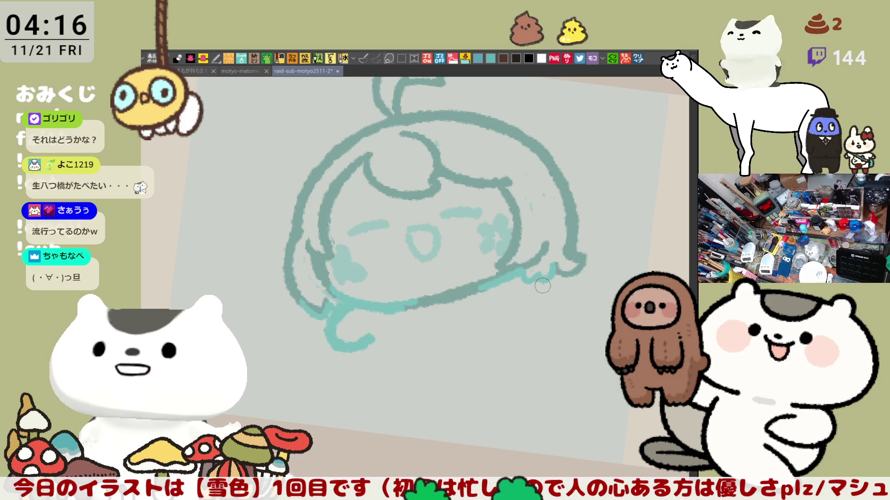
# Rework the left paw curl's shape through several redraws until it reads well
pyautogui.hotkey('ctrl', 'z')
pyautogui.moveTo(328, 314); pyautogui.dragTo(372, 342)
pyautogui.hotkey('ctrl', 'z')
pyautogui.moveTo(324, 313); pyautogui.dragTo(372, 365)
pyautogui.hotkey('ctrl', 'z')
pyautogui.moveTo(323, 316); pyautogui.dragTo(372, 337)
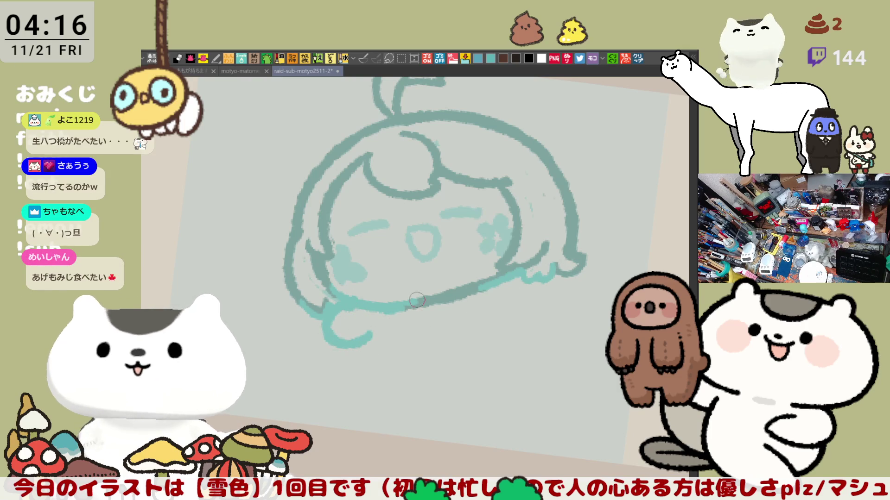
pyautogui.hotkey('ctrl', 'z')
pyautogui.moveTo(321, 307); pyautogui.dragTo(366, 339)
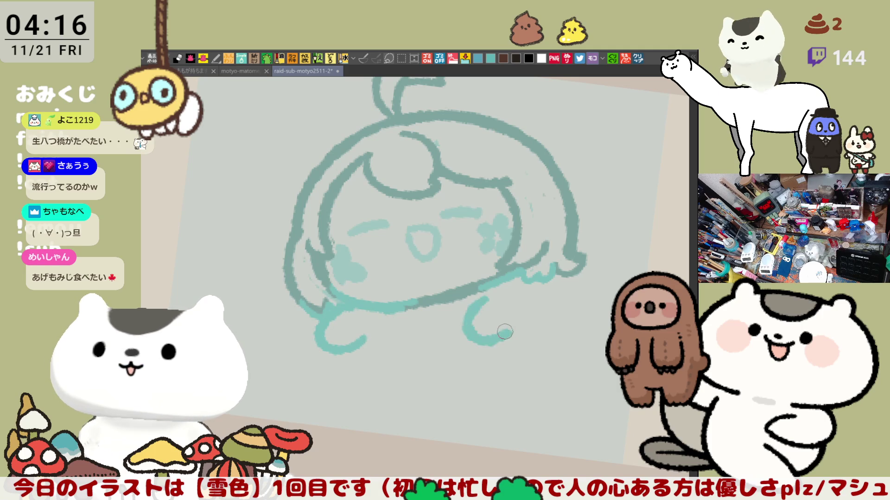
# Redraw the right paw curl below the chin, discarding an extra small curl
pyautogui.moveTo(487, 296); pyautogui.dragTo(525, 318)
pyautogui.hotkey('ctrl', 'z')
pyautogui.moveTo(485, 293); pyautogui.dragTo(525, 314)
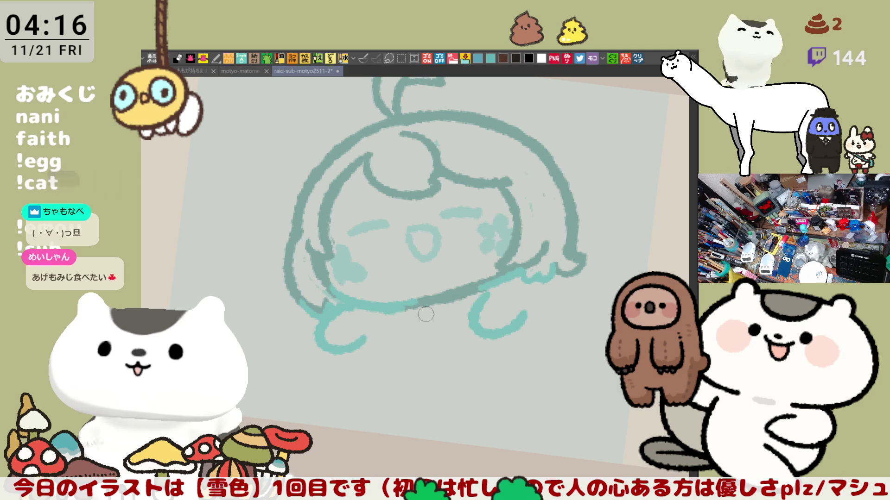
pyautogui.moveTo(407, 312)
pyautogui.mouseDown()
pyautogui.moveTo(435, 320)
pyautogui.moveTo(466, 307)
pyautogui.moveTo(463, 291)
pyautogui.mouseUp()
pyautogui.hotkey('ctrl', 'z')
pyautogui.hotkey('ctrl', 'z')
pyautogui.hotkey('ctrl', 'z')
pyautogui.hotkey('ctrl', 'z')
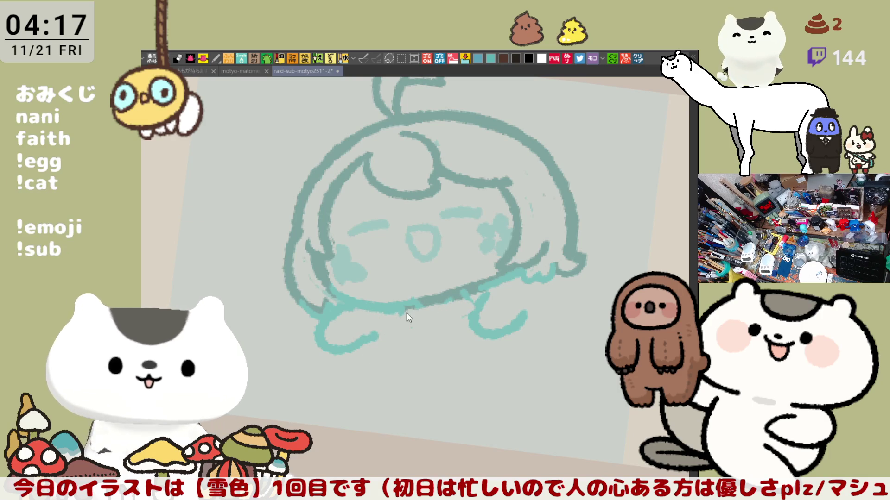
# Brush a collar band between the two paws with a bow shape at its left
pyautogui.moveTo(410, 320); pyautogui.dragTo(477, 309)
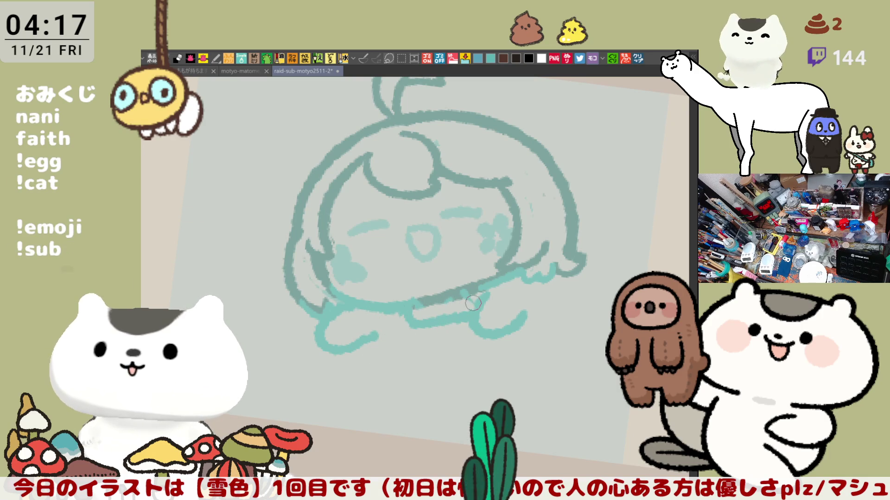
pyautogui.hotkey('ctrl', 'z')
pyautogui.moveTo(410, 320); pyautogui.dragTo(475, 315)
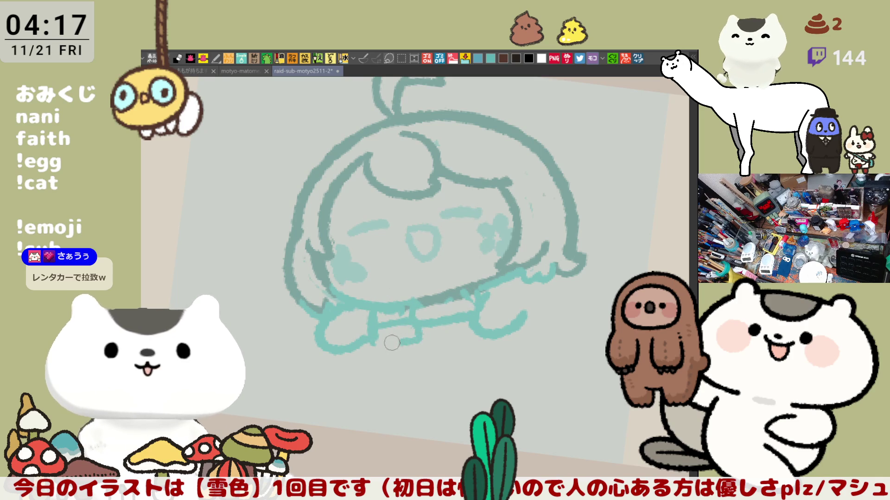
pyautogui.moveTo(378, 316)
pyautogui.mouseDown()
pyautogui.moveTo(421, 334)
pyautogui.moveTo(375, 342)
pyautogui.mouseUp()
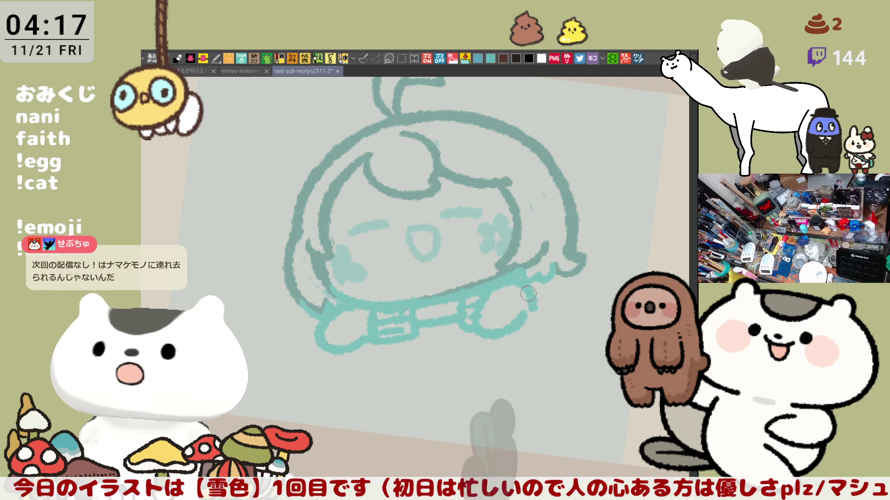
# Reshape the right paw's outer curve and start the raised right arm curling down
pyautogui.moveTo(524, 299); pyautogui.dragTo(529, 284)
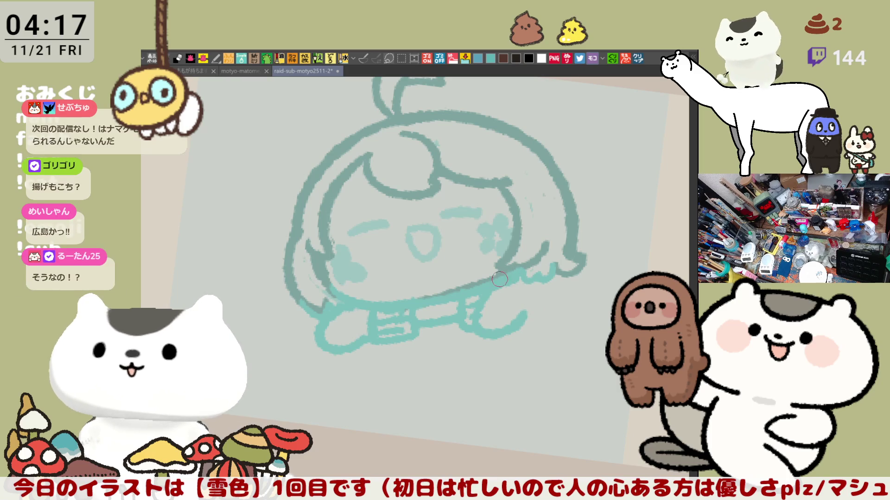
pyautogui.hotkey('ctrl', 'z')
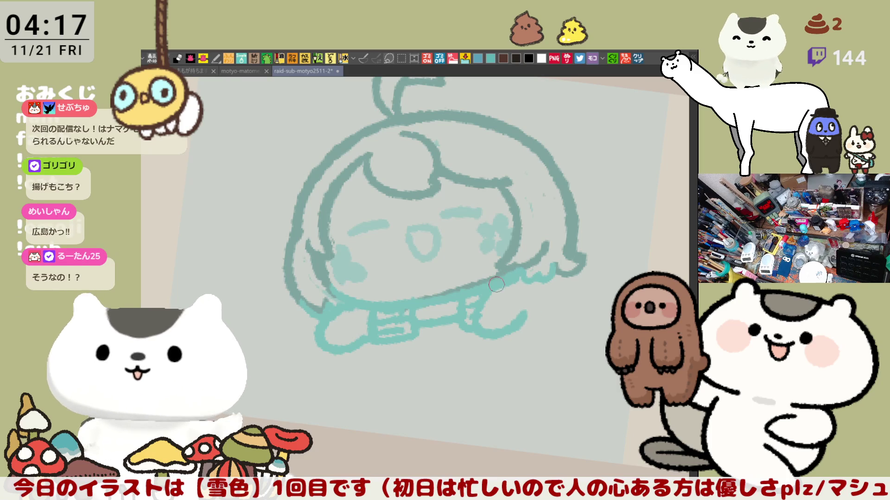
pyautogui.moveTo(523, 282); pyautogui.dragTo(525, 316)
pyautogui.hotkey('ctrl', 'z')
pyautogui.hotkey('ctrl', 'z')
pyautogui.moveTo(508, 276); pyautogui.dragTo(515, 312)
pyautogui.hotkey('ctrl', 'z')
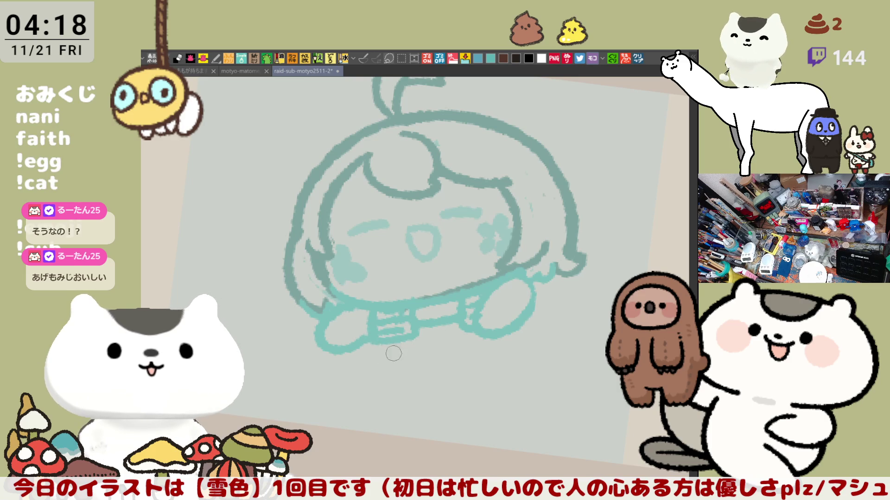
pyautogui.moveTo(480, 299)
pyautogui.mouseDown()
pyautogui.moveTo(483, 320)
pyautogui.moveTo(507, 292)
pyautogui.moveTo(478, 327)
pyautogui.moveTo(488, 313)
pyautogui.mouseUp()
pyautogui.moveTo(530, 266); pyautogui.dragTo(545, 295)
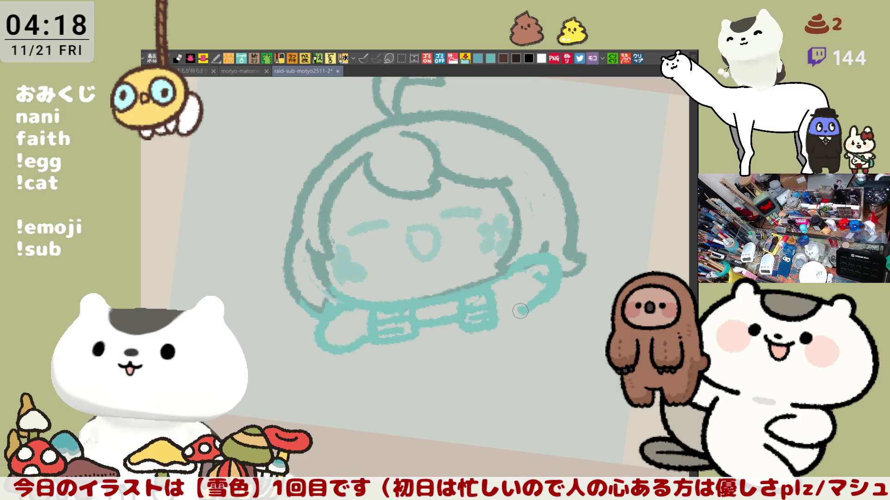
# Rework the right arm and try the body's right side line dropping below it
pyautogui.moveTo(546, 282)
pyautogui.mouseDown()
pyautogui.moveTo(511, 311)
pyautogui.moveTo(507, 350)
pyautogui.mouseUp()
pyautogui.hotkey('ctrl', 'z')
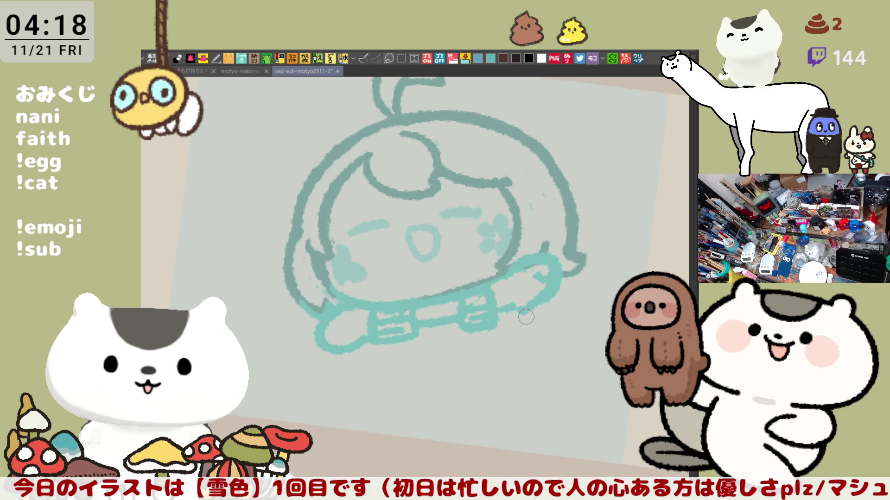
pyautogui.moveTo(521, 302); pyautogui.dragTo(524, 351)
pyautogui.hotkey('ctrl', 'z')
pyautogui.moveTo(526, 307); pyautogui.dragTo(530, 337)
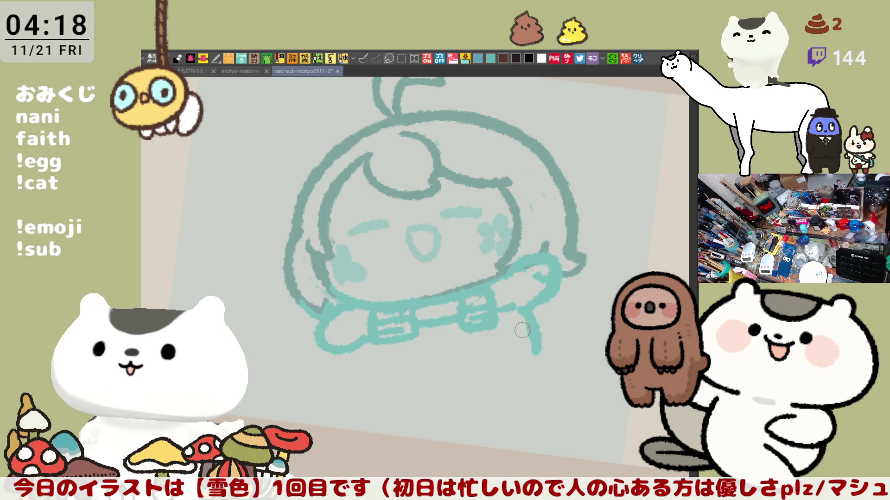
pyautogui.hotkey('ctrl', 'z')
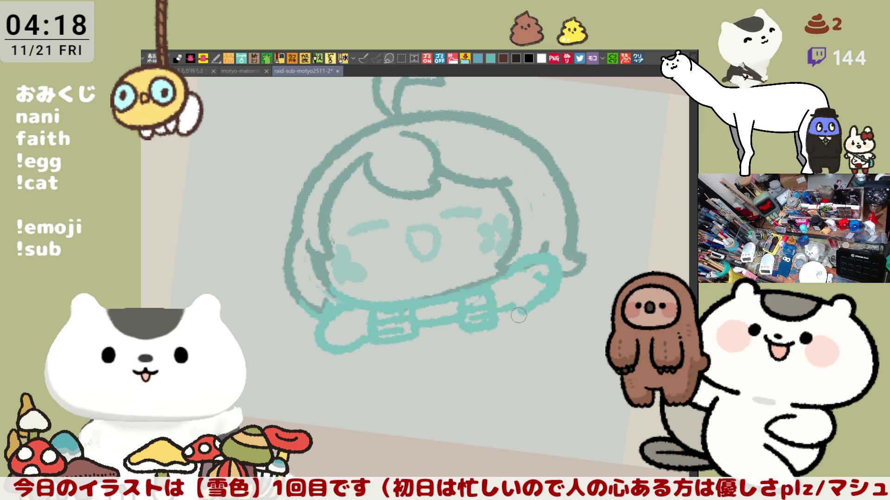
pyautogui.moveTo(518, 306); pyautogui.dragTo(528, 355)
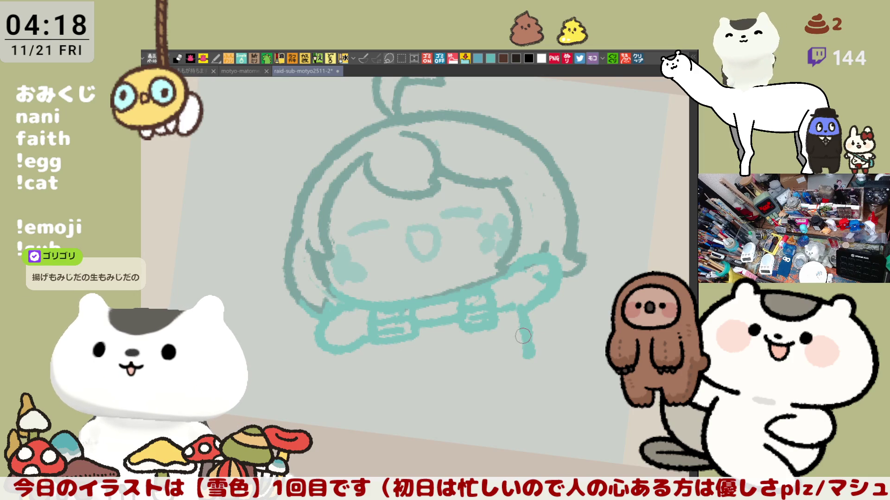
pyautogui.hotkey('ctrl', 'z')
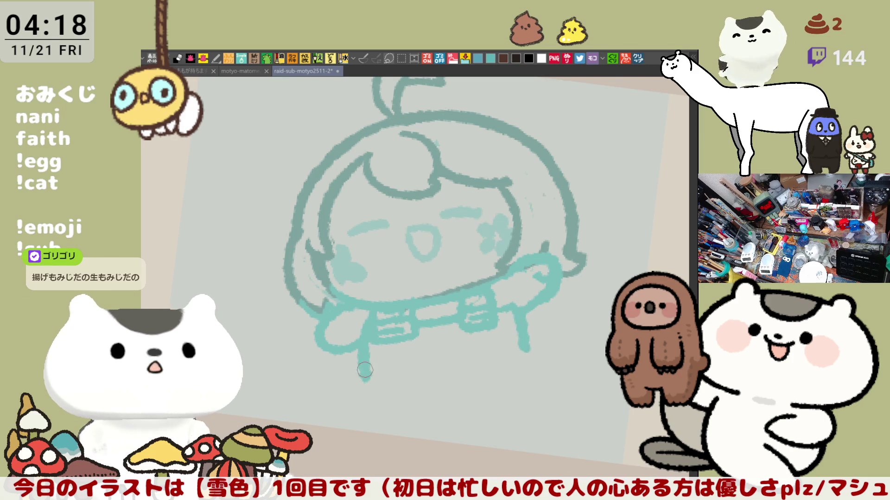
# Draw a short line down from the bow, redrawn once
pyautogui.moveTo(366, 332); pyautogui.dragTo(359, 372)
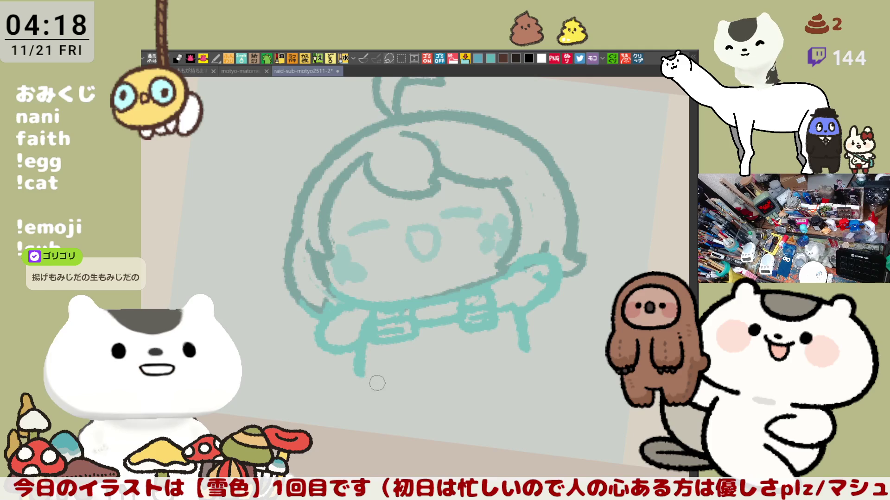
pyautogui.hotkey('ctrl', 'z')
pyautogui.moveTo(365, 340); pyautogui.dragTo(362, 370)
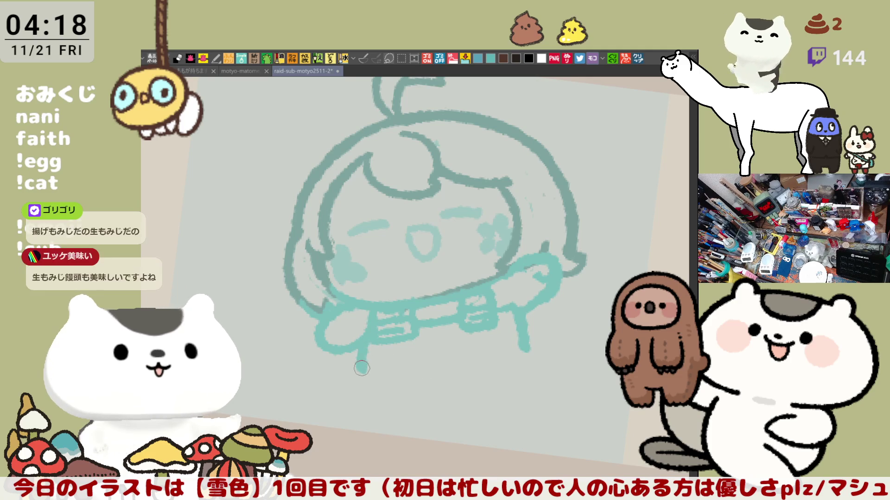